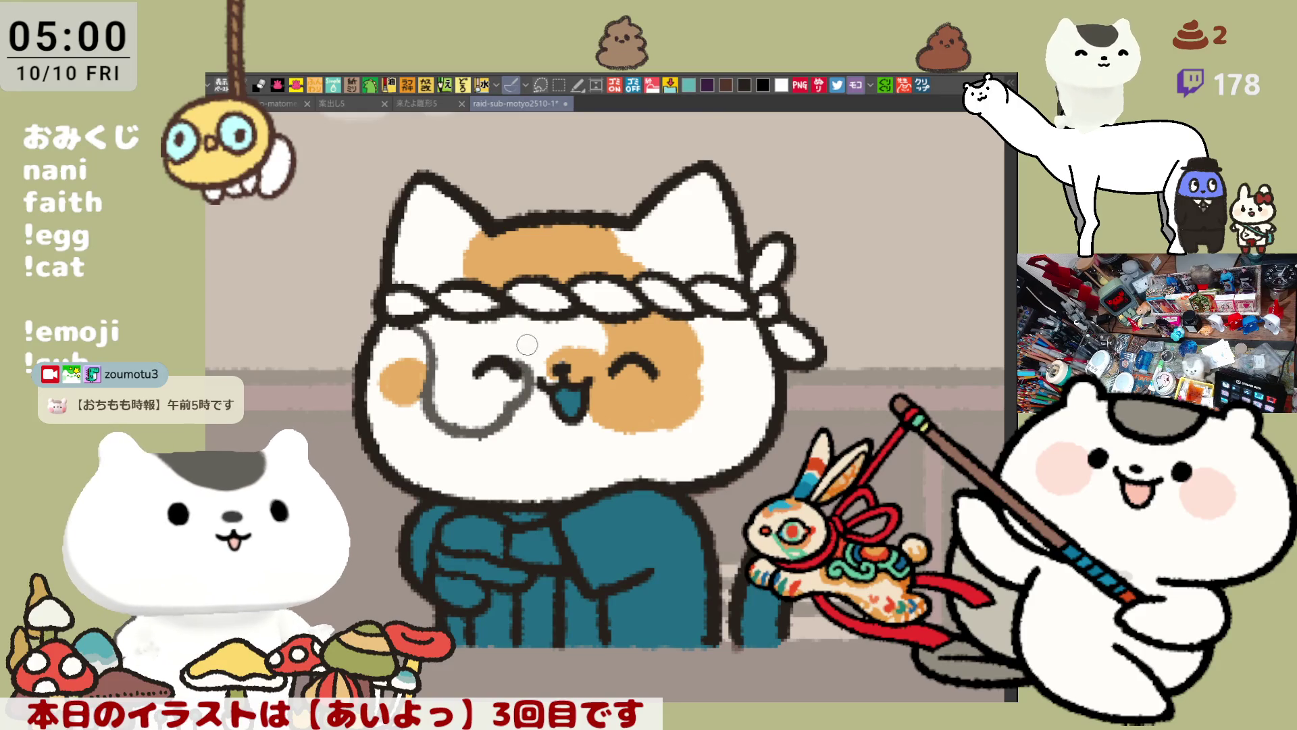
Paint a grey patch around the cat's left eye, fill the left ear dark grey, and add orange at its base
mouse_move(515, 316)
mouse_down()
mouse_move(519, 364)
mouse_move(519, 324)
mouse_up()
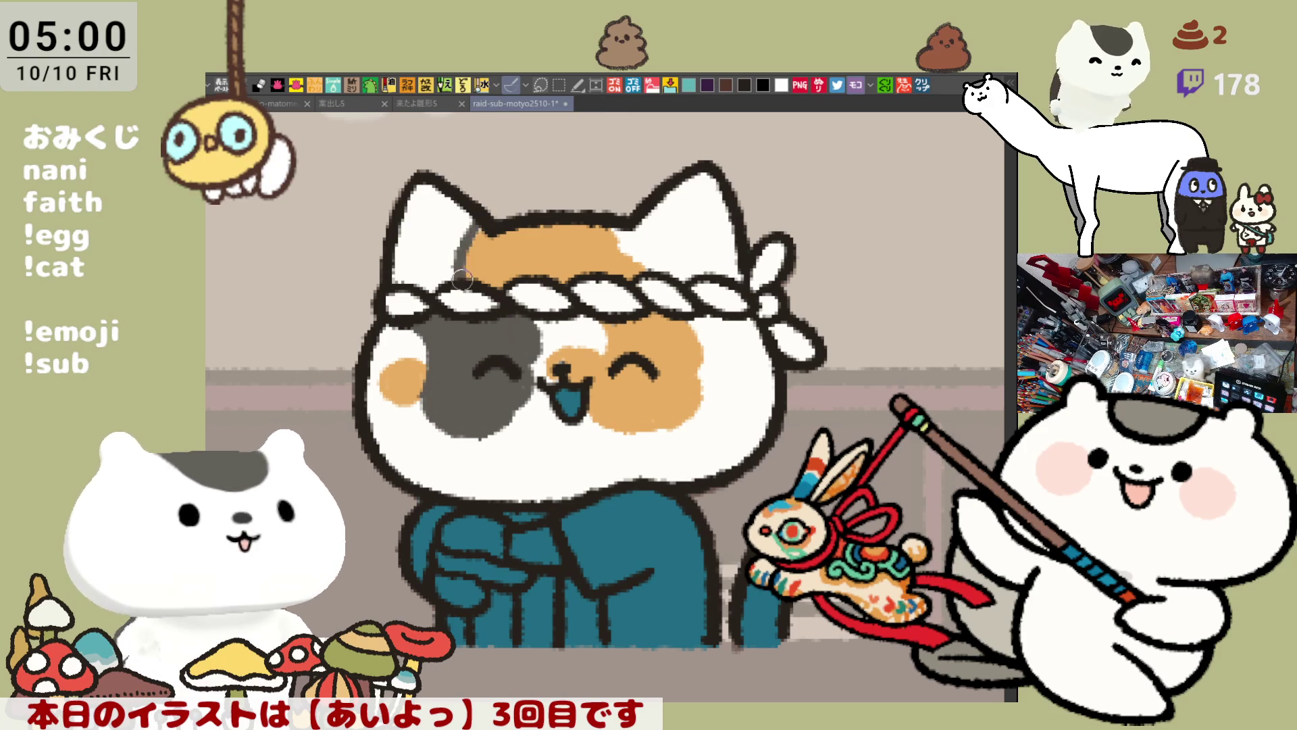
click(443, 235)
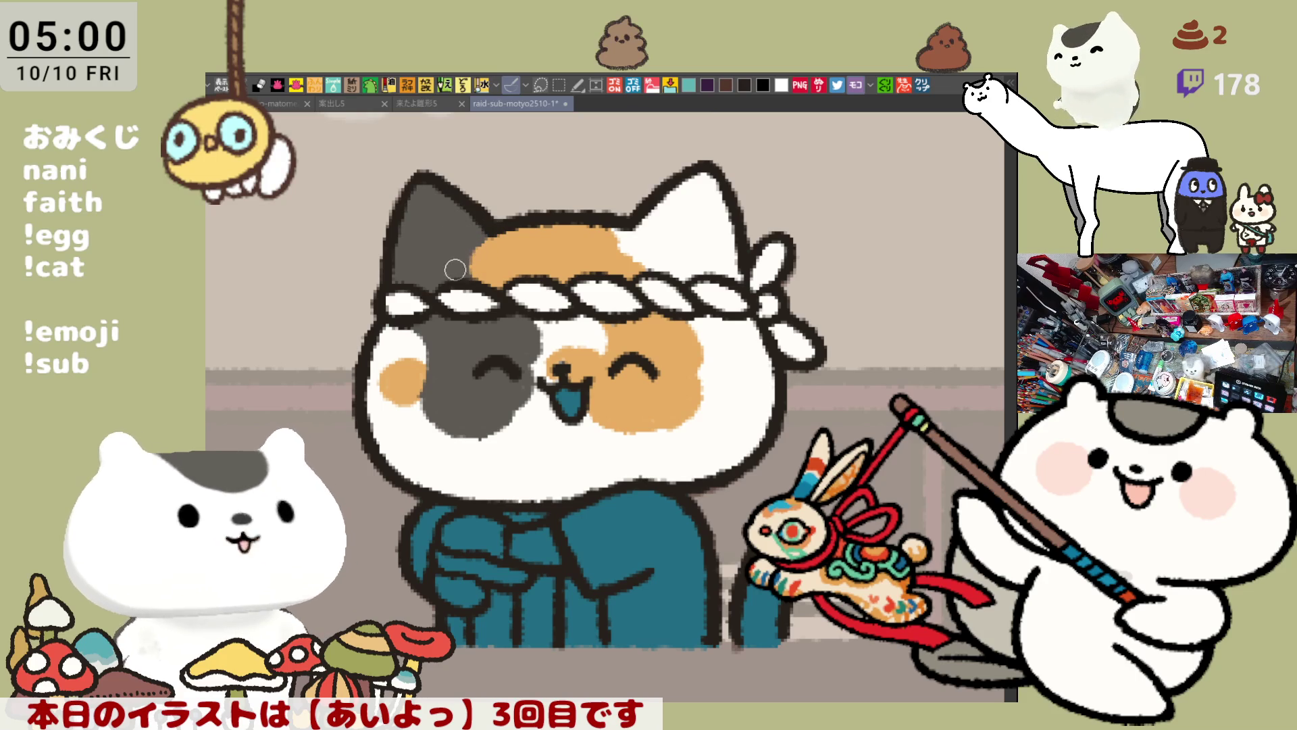
mouse_move(497, 233)
mouse_down()
mouse_move(466, 270)
mouse_move(489, 243)
mouse_move(473, 263)
mouse_move(483, 283)
mouse_move(476, 256)
mouse_move(492, 251)
mouse_up()
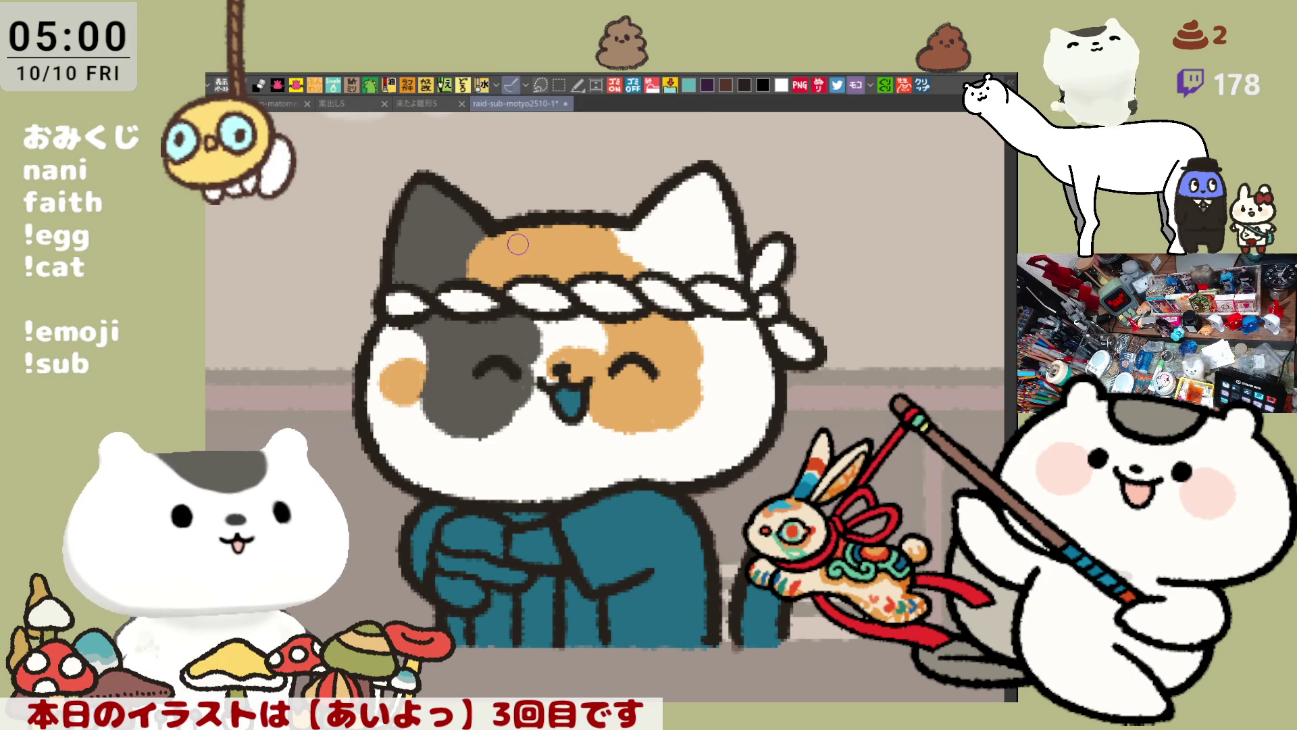
Dot three dark oval marks across the cat's orange forehead patch, redoing misplaced ones
click(519, 256)
key(ctrl+z)
click(519, 255)
key(ctrl+z)
click(517, 256)
click(541, 256)
click(566, 252)
key(ctrl+z)
click(567, 253)
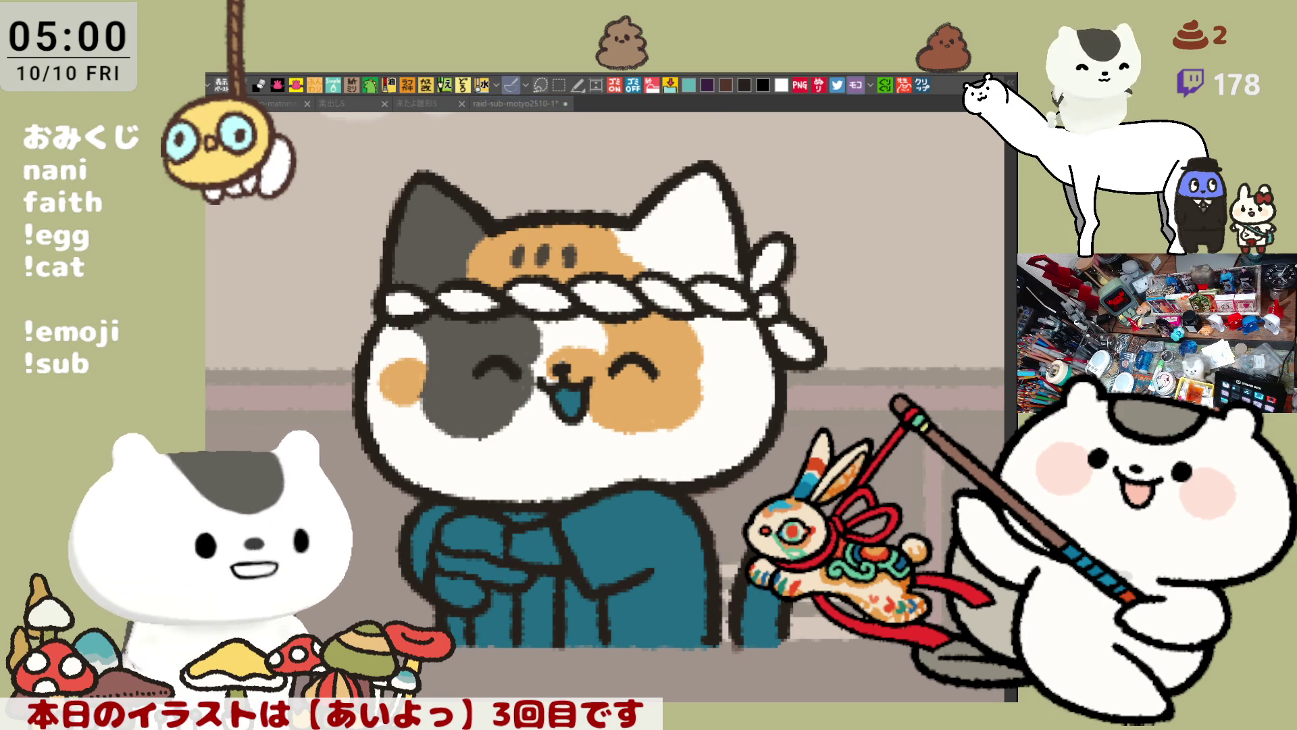
Brush pink inside the cat's left ear and bucket-fill the area pink
drag(420, 187, 446, 261)
key(ctrl+z)
drag(420, 188, 437, 262)
key(g)
click(425, 248)
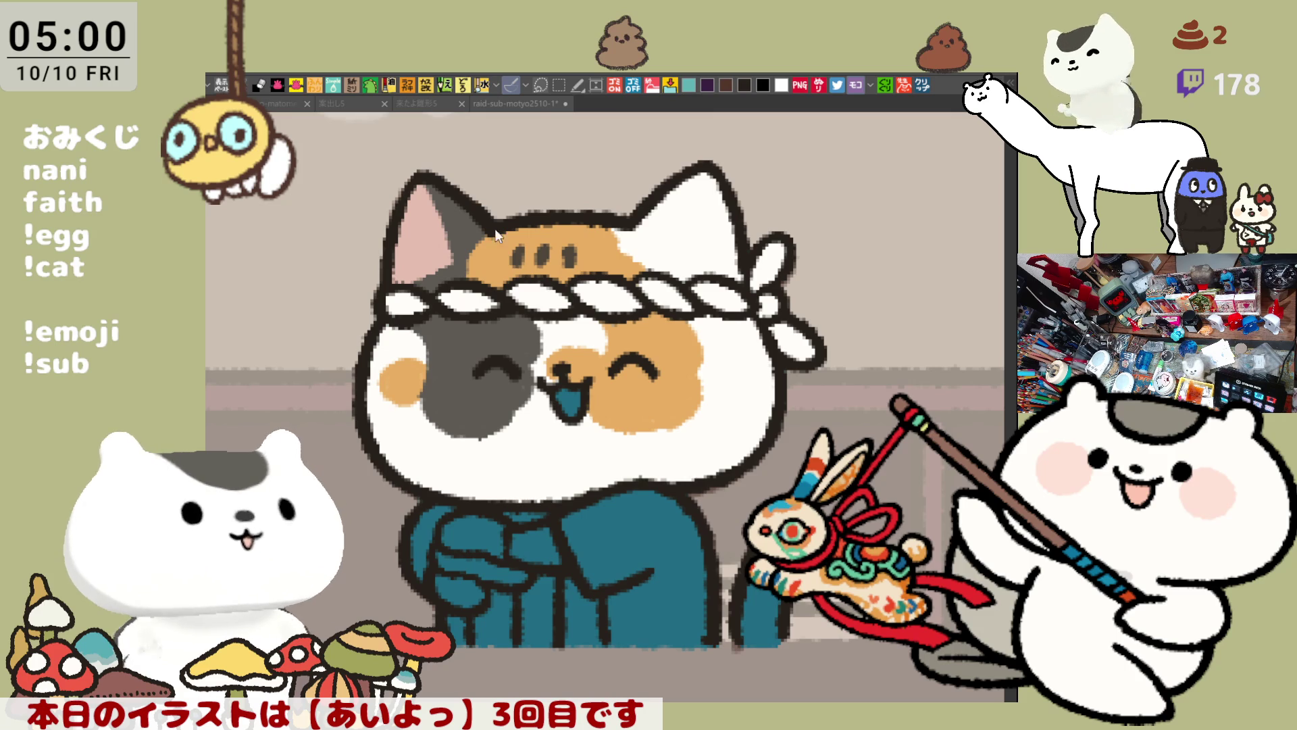
Draw a dark grey line down the cat's right ear, retrying the stroke several times
drag(709, 172, 683, 260)
key(ctrl+z)
drag(705, 174, 684, 246)
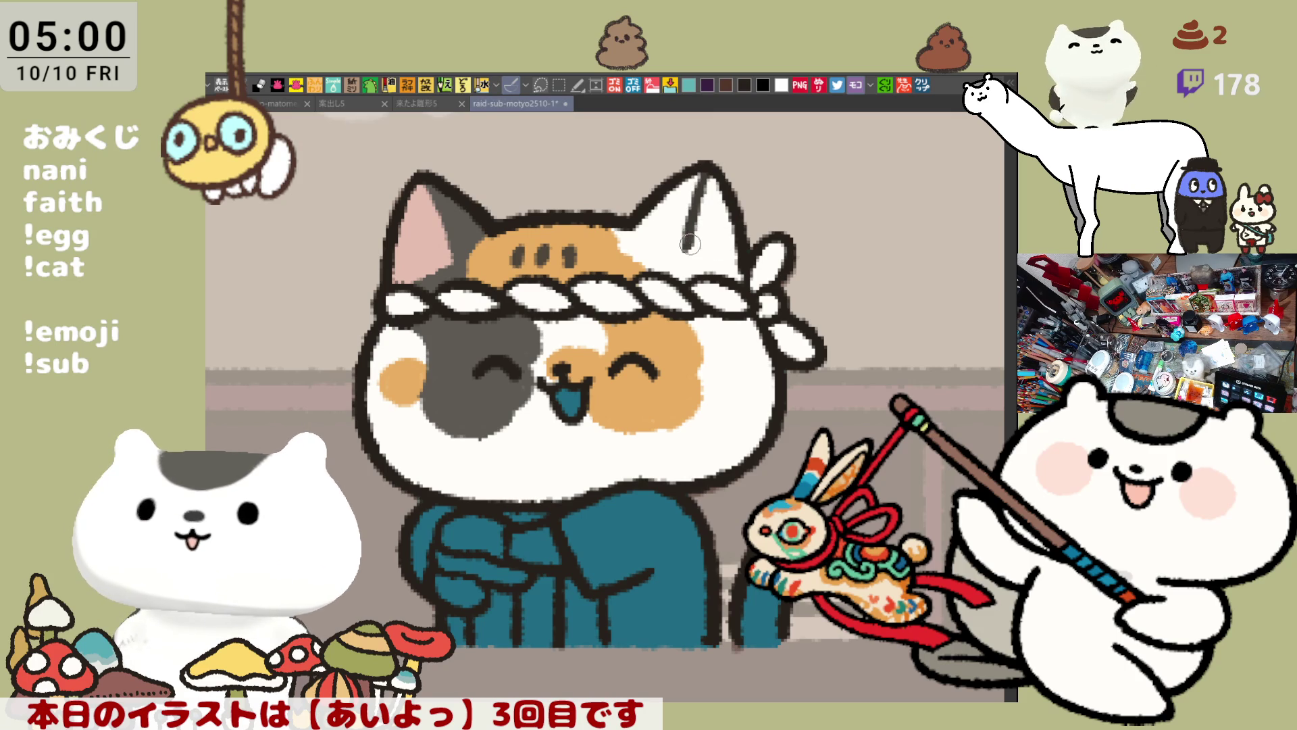
mouse_move(654, 238)
mouse_down()
mouse_move(683, 256)
mouse_move(699, 196)
mouse_move(676, 260)
mouse_up()
key(ctrl+z)
key(ctrl+z)
key(ctrl+z)
drag(709, 175, 684, 263)
Stroke the inner right-ear line, fill the outer right ear dark grey, and paint white below it
key(ctrl+z)
drag(629, 220, 692, 260)
key(ctrl+z)
key(ctrl+z)
drag(709, 176, 683, 254)
key(ctrl+z)
drag(616, 215, 686, 251)
key(ctrl+z)
mouse_move(618, 216)
mouse_down()
mouse_move(690, 253)
mouse_move(688, 203)
mouse_move(706, 200)
mouse_up()
key(ctrl+z)
click(702, 193)
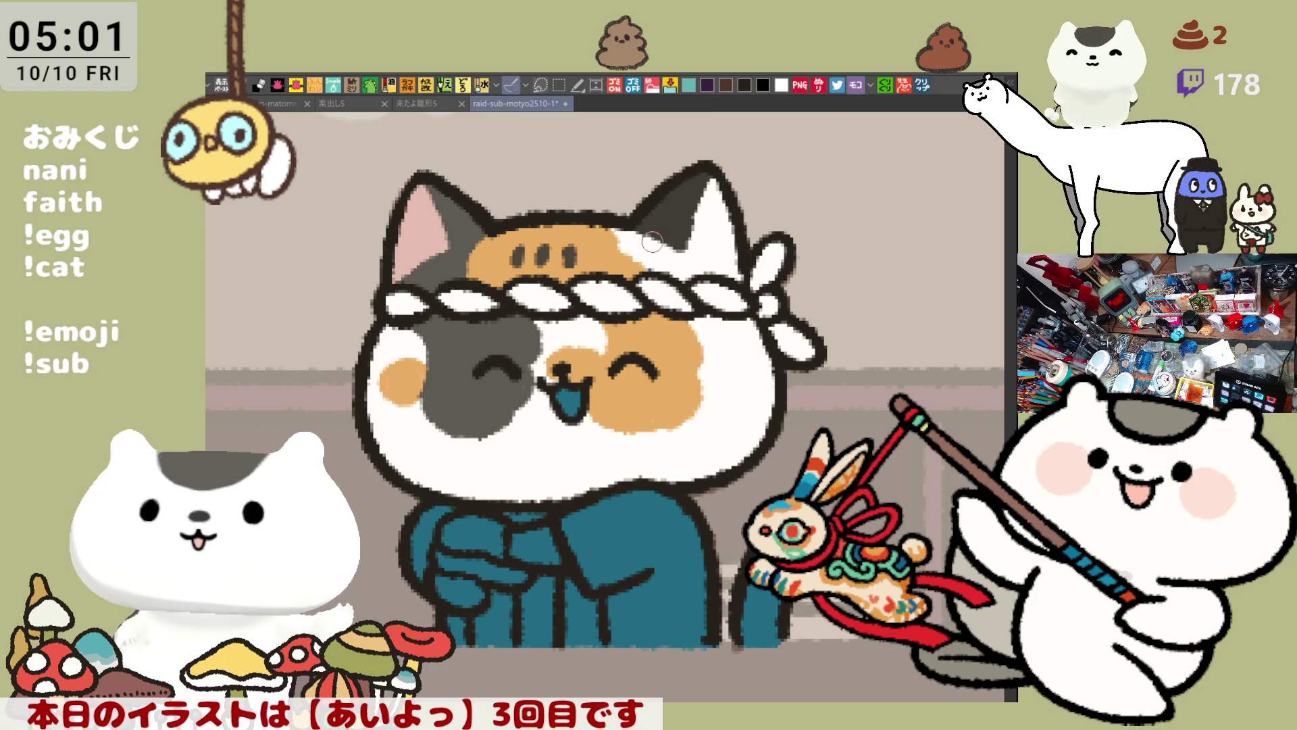
mouse_move(630, 233)
mouse_down()
mouse_move(740, 250)
mouse_move(729, 210)
mouse_move(689, 240)
mouse_move(703, 179)
mouse_move(683, 237)
mouse_move(698, 198)
mouse_up()
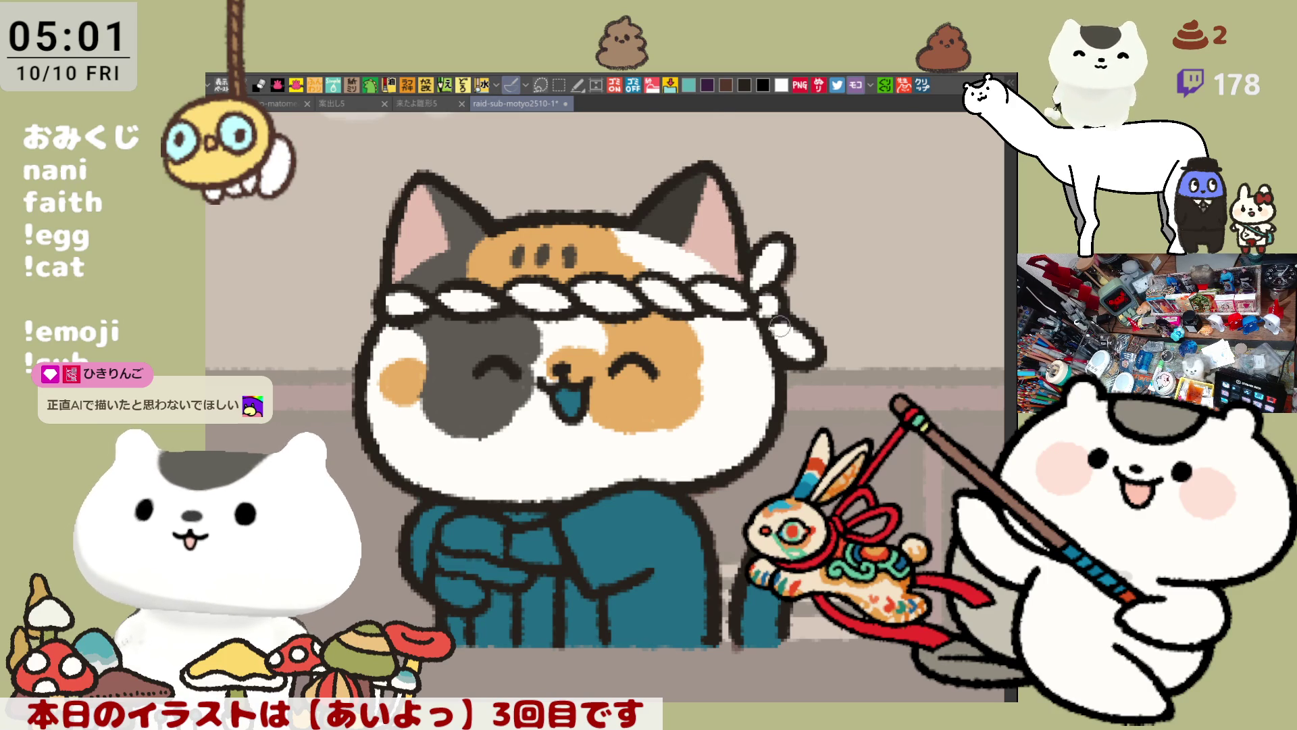
Darken the right ear base, then outline and fill the right cheek dark grey beside the orange patch
scroll(832, 365, down, 2)
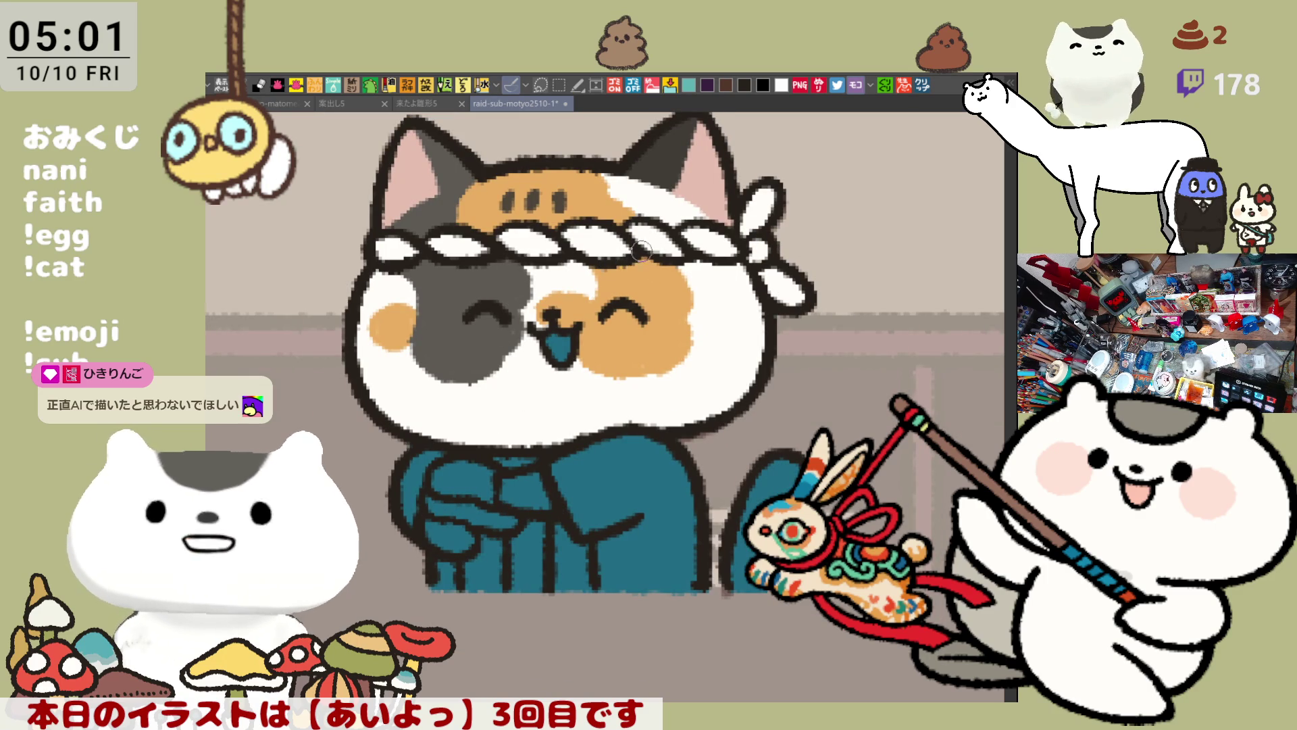
scroll(768, 302, up, 2)
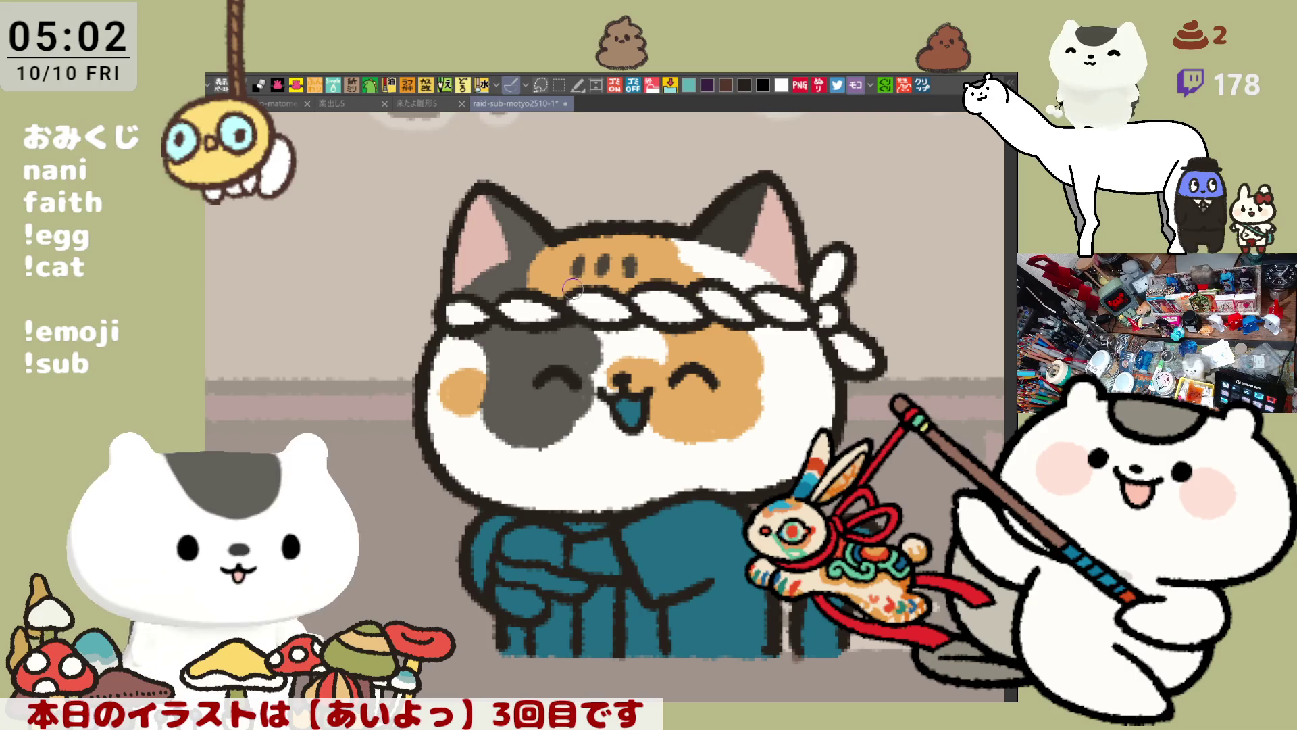
drag(666, 285, 619, 233)
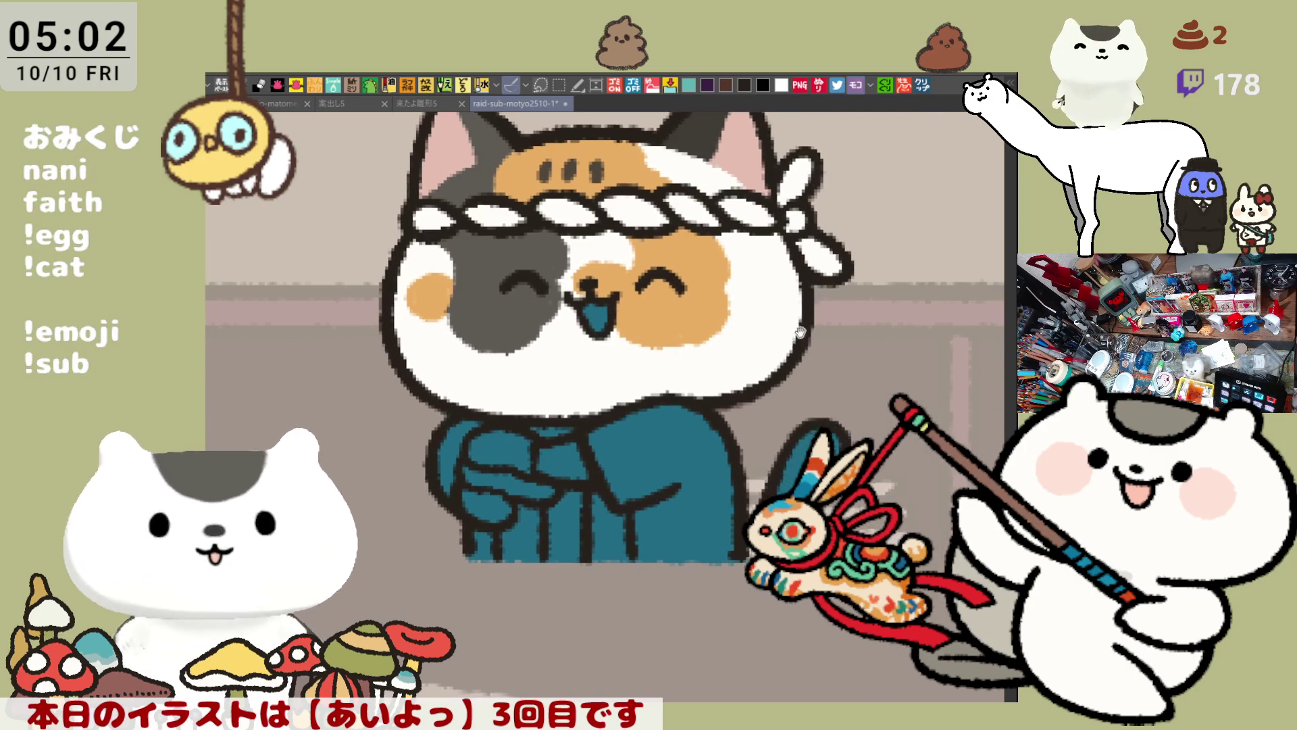
drag(426, 266, 440, 224)
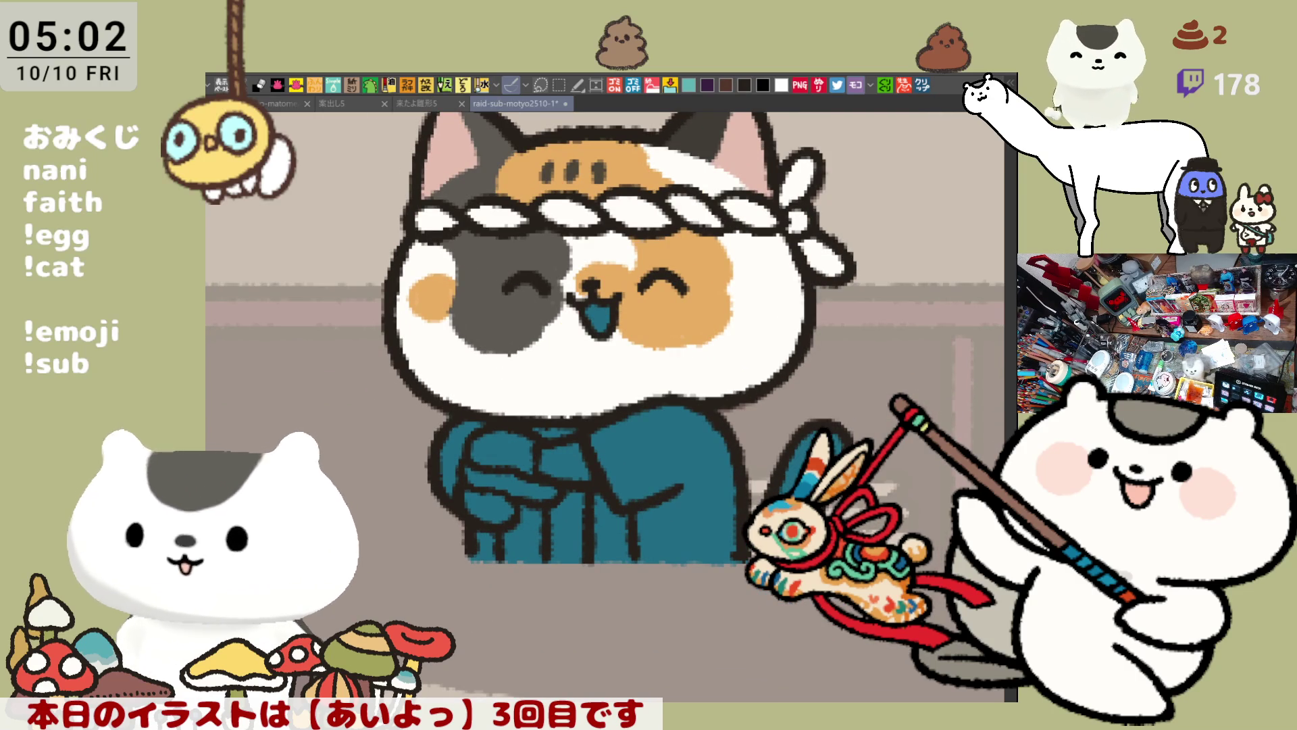
drag(667, 345, 745, 399)
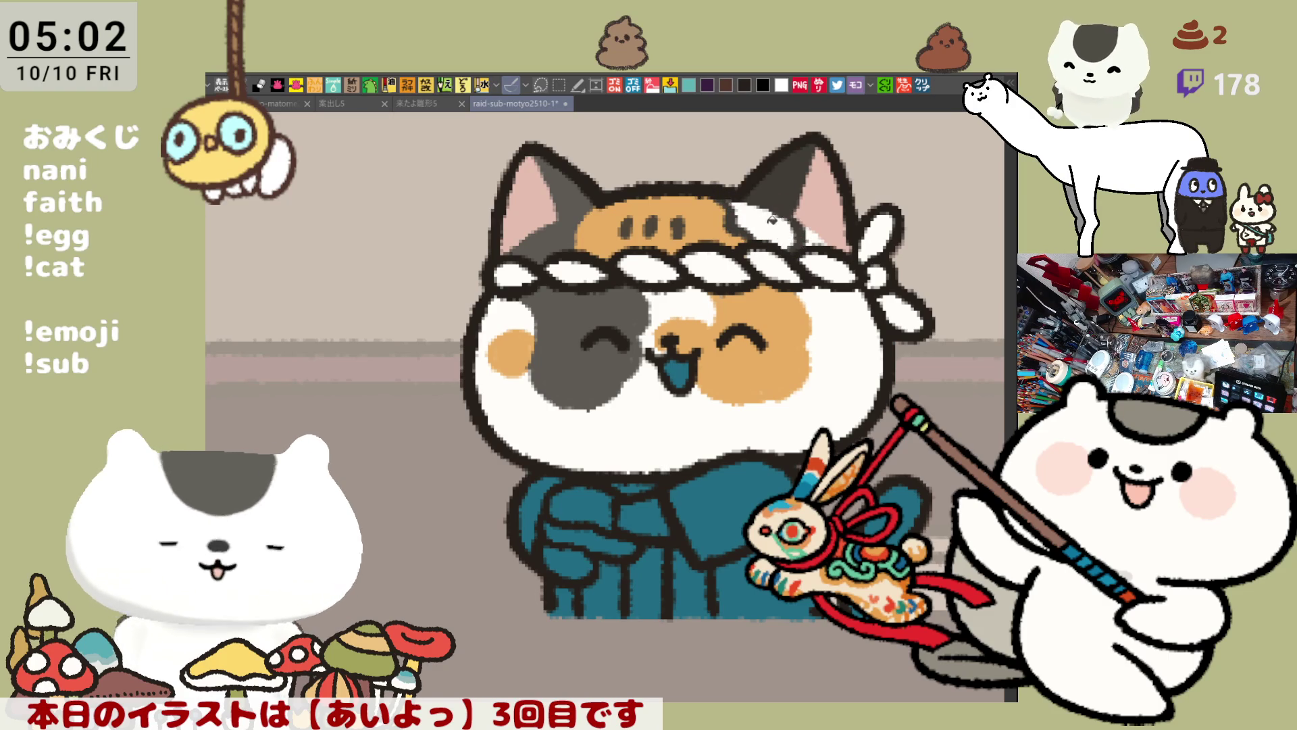
drag(773, 219, 734, 202)
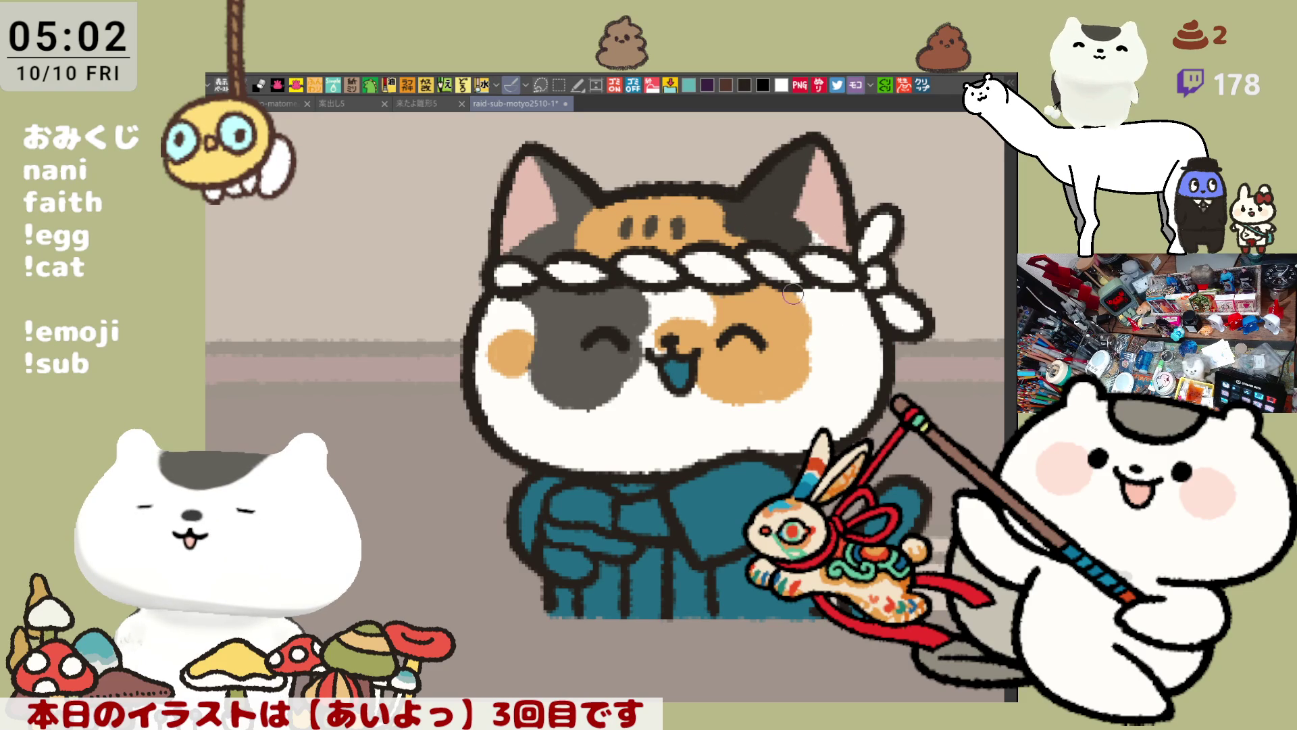
mouse_move(801, 297)
mouse_down()
mouse_move(802, 387)
mouse_move(777, 379)
mouse_move(808, 414)
mouse_move(845, 359)
mouse_move(814, 290)
mouse_move(811, 385)
mouse_up()
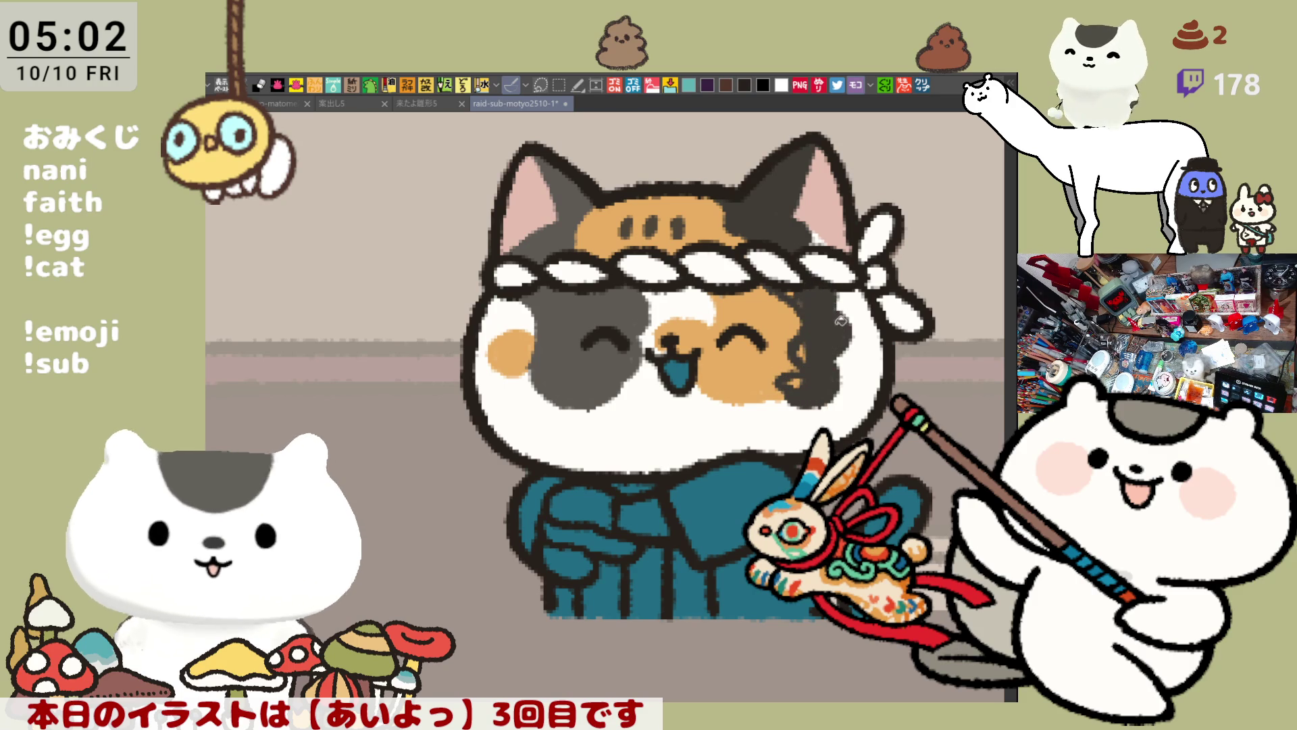
mouse_move(808, 307)
mouse_down()
mouse_move(815, 356)
mouse_move(797, 388)
mouse_move(797, 300)
mouse_move(745, 324)
mouse_move(779, 308)
mouse_up()
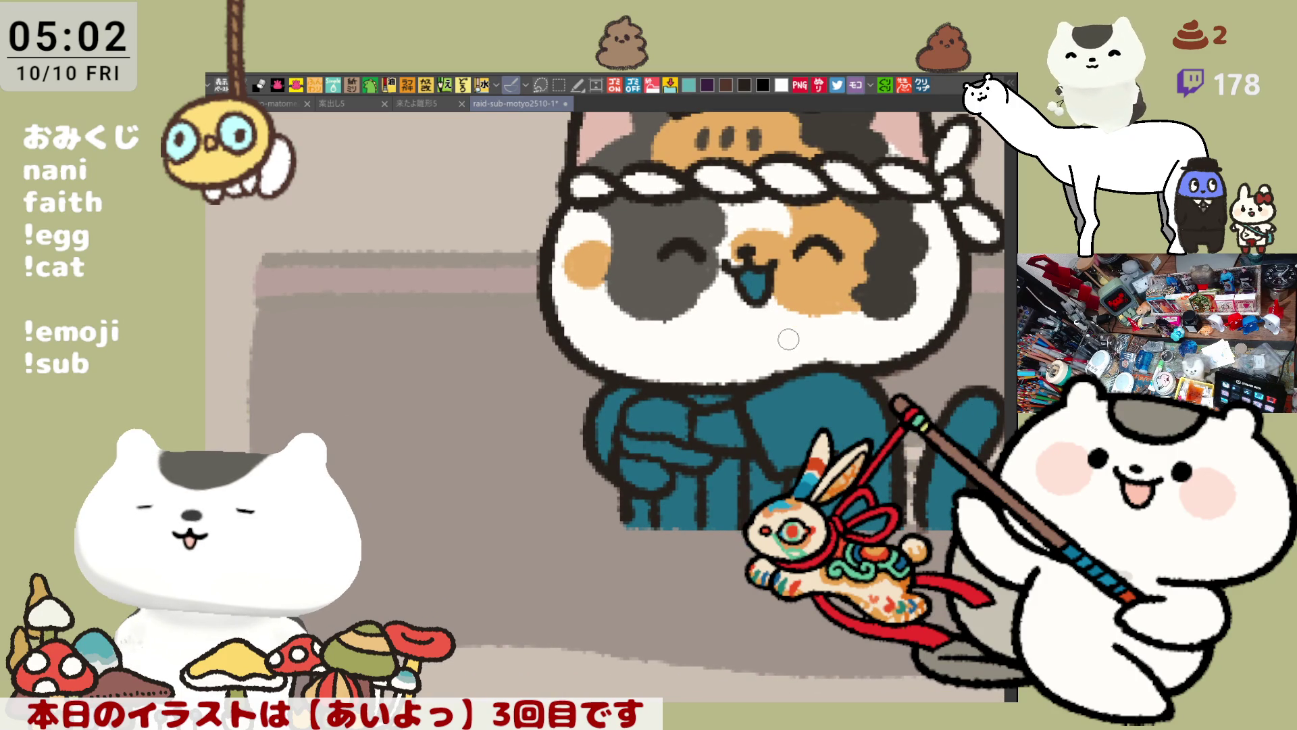
Paint a deep pink treat with a light highlight, held in a white paw on the kimono
drag(699, 419, 740, 442)
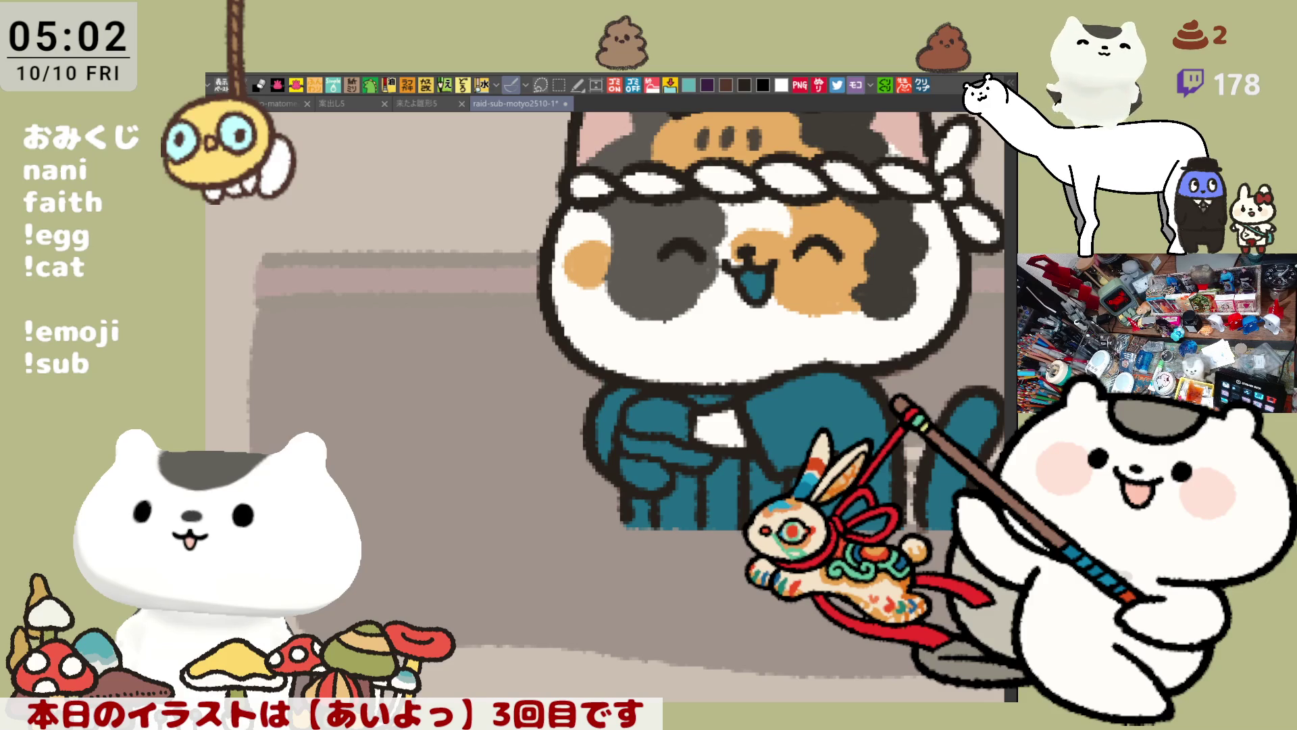
drag(632, 415, 665, 426)
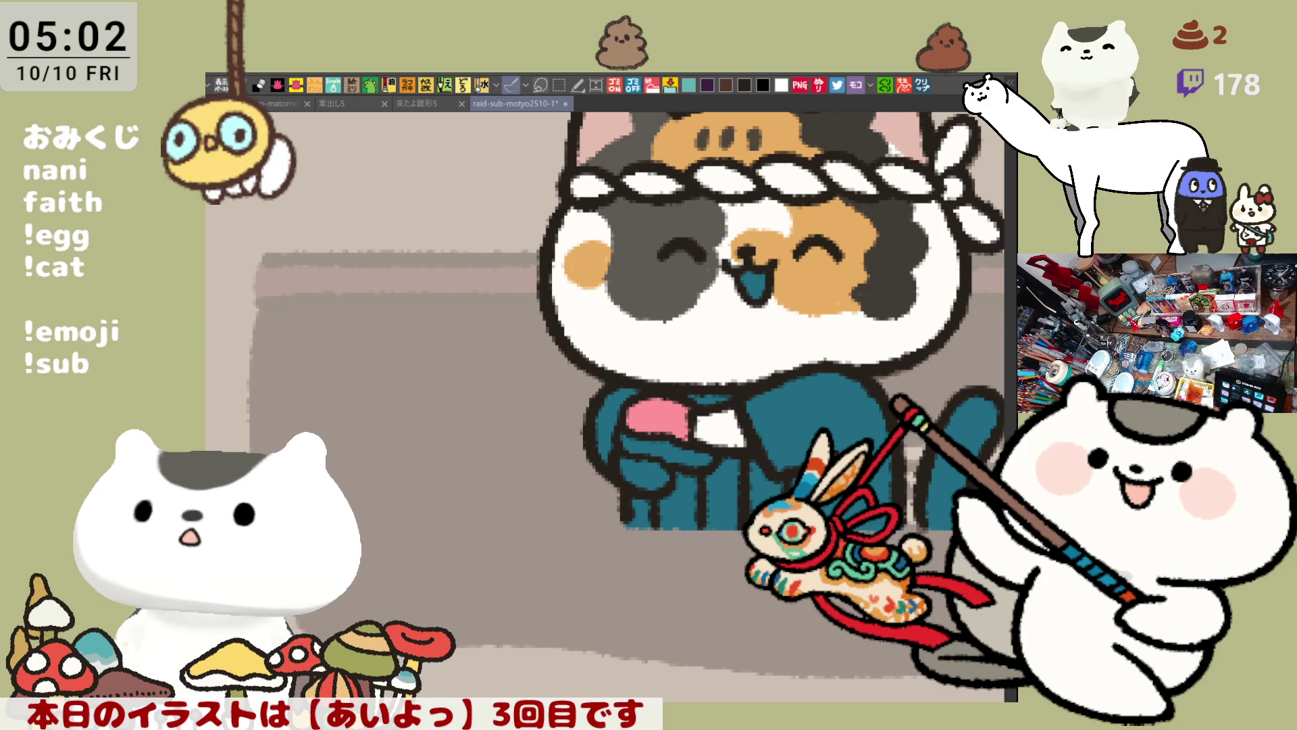
click(645, 415)
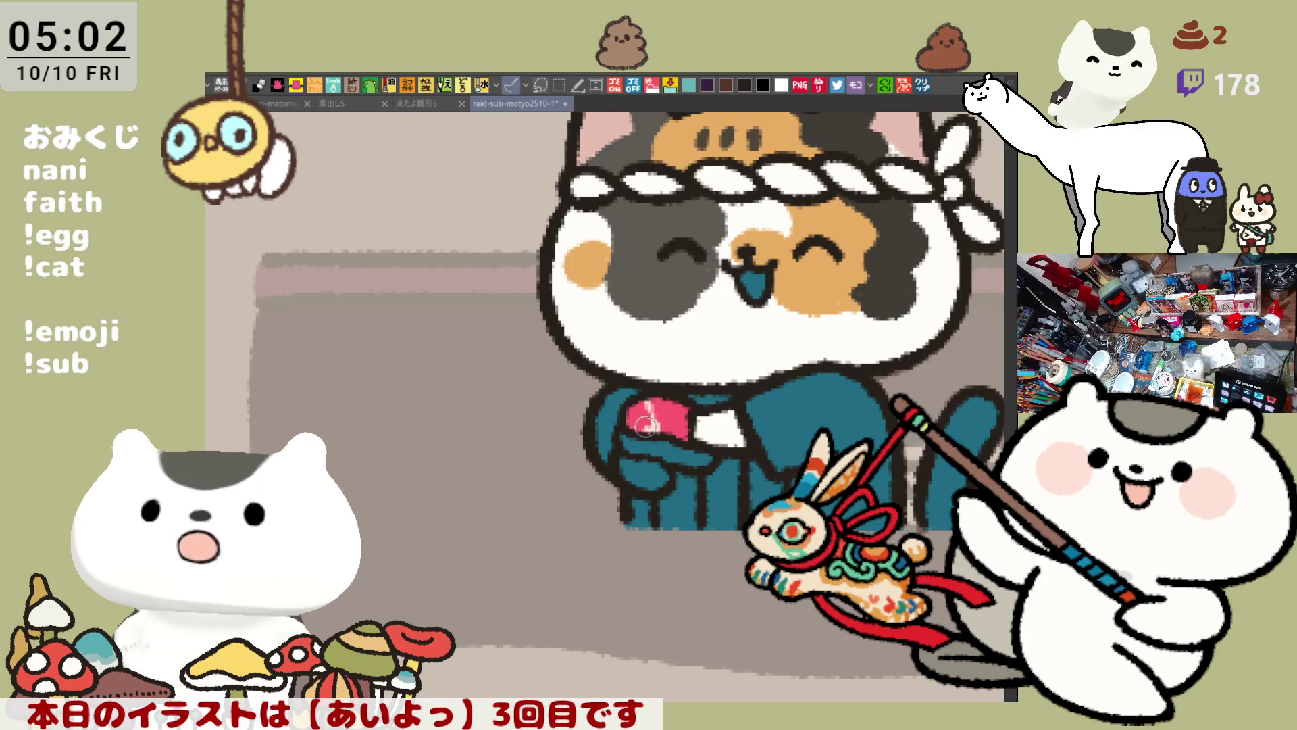
mouse_move(658, 395)
mouse_down()
mouse_move(675, 433)
mouse_move(710, 397)
mouse_move(700, 371)
mouse_up()
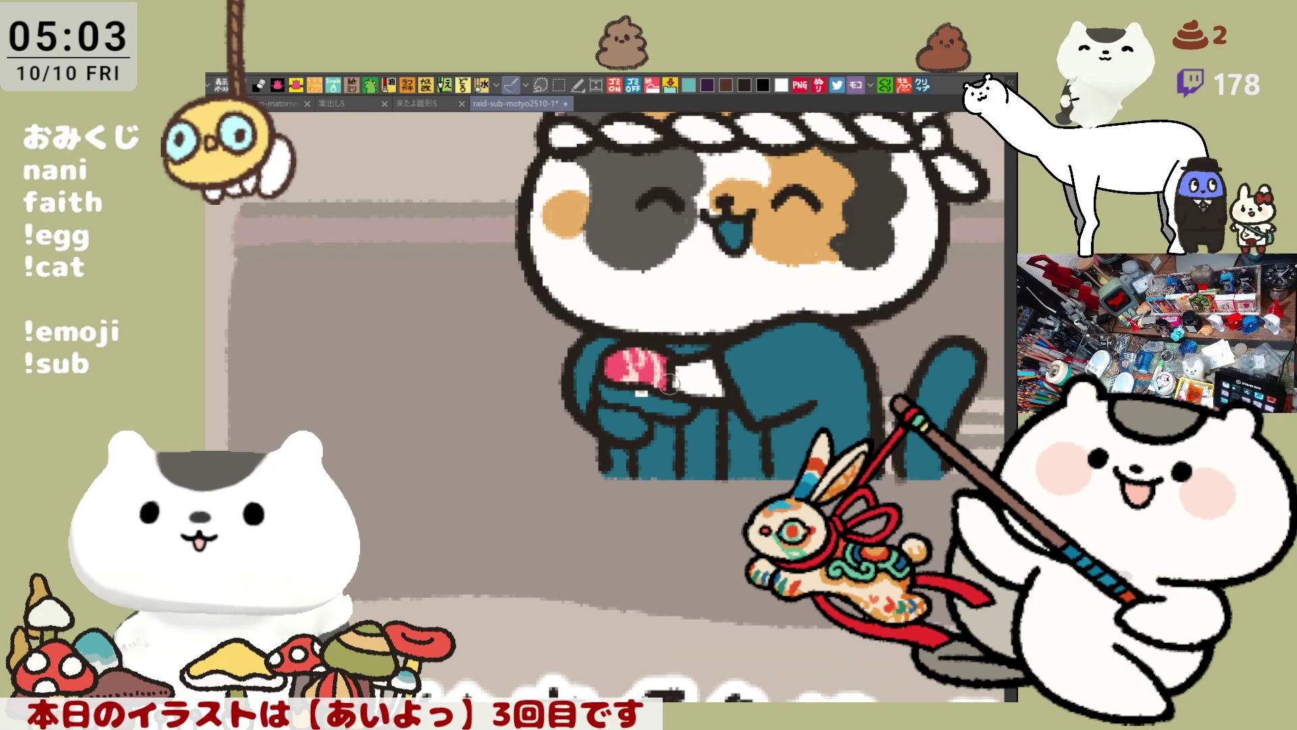
drag(604, 391, 686, 402)
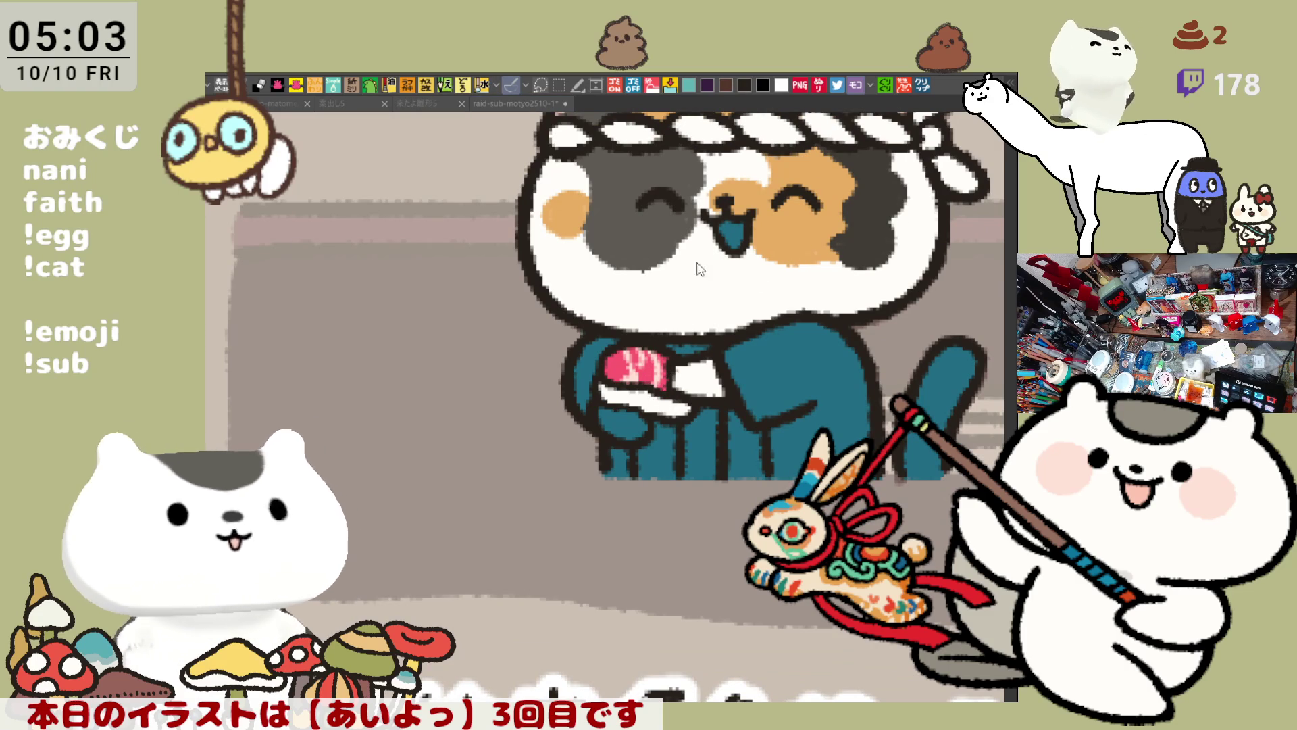
Recolour the cat's open mouth pink and fill the teal tail white
drag(728, 225, 741, 238)
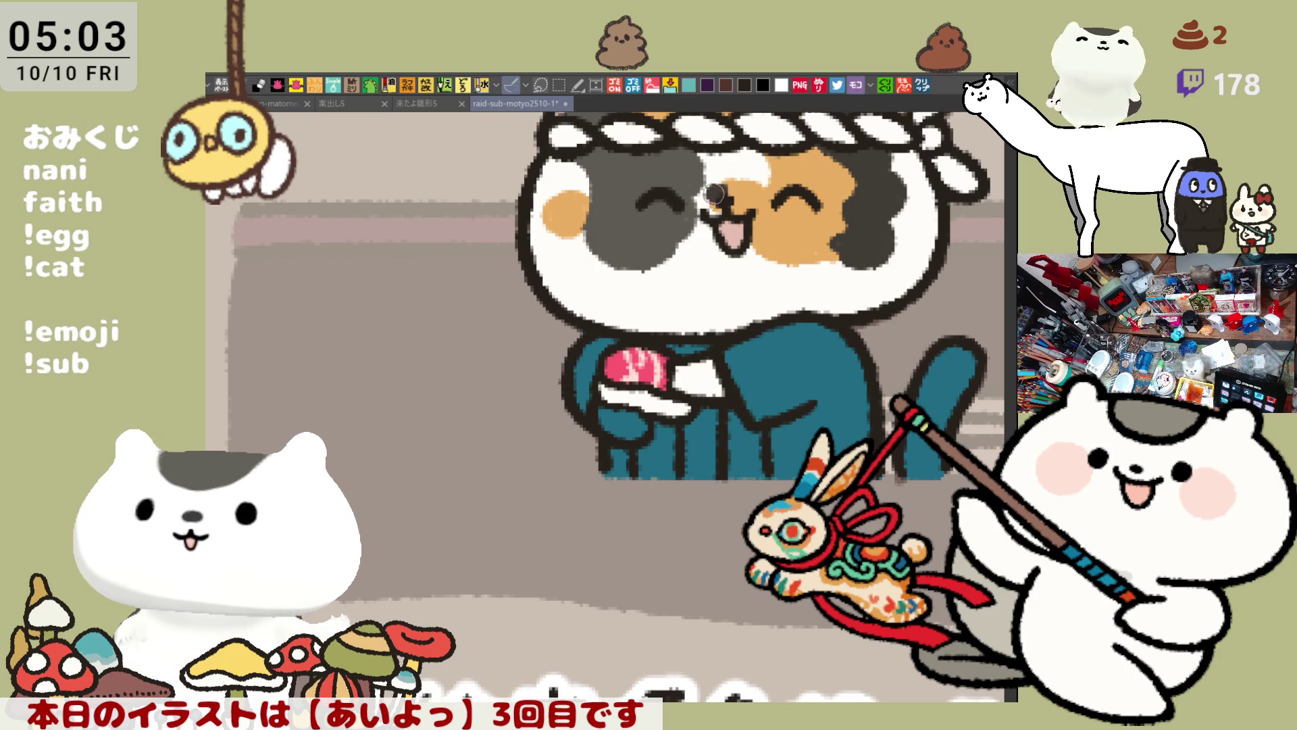
drag(735, 244, 718, 255)
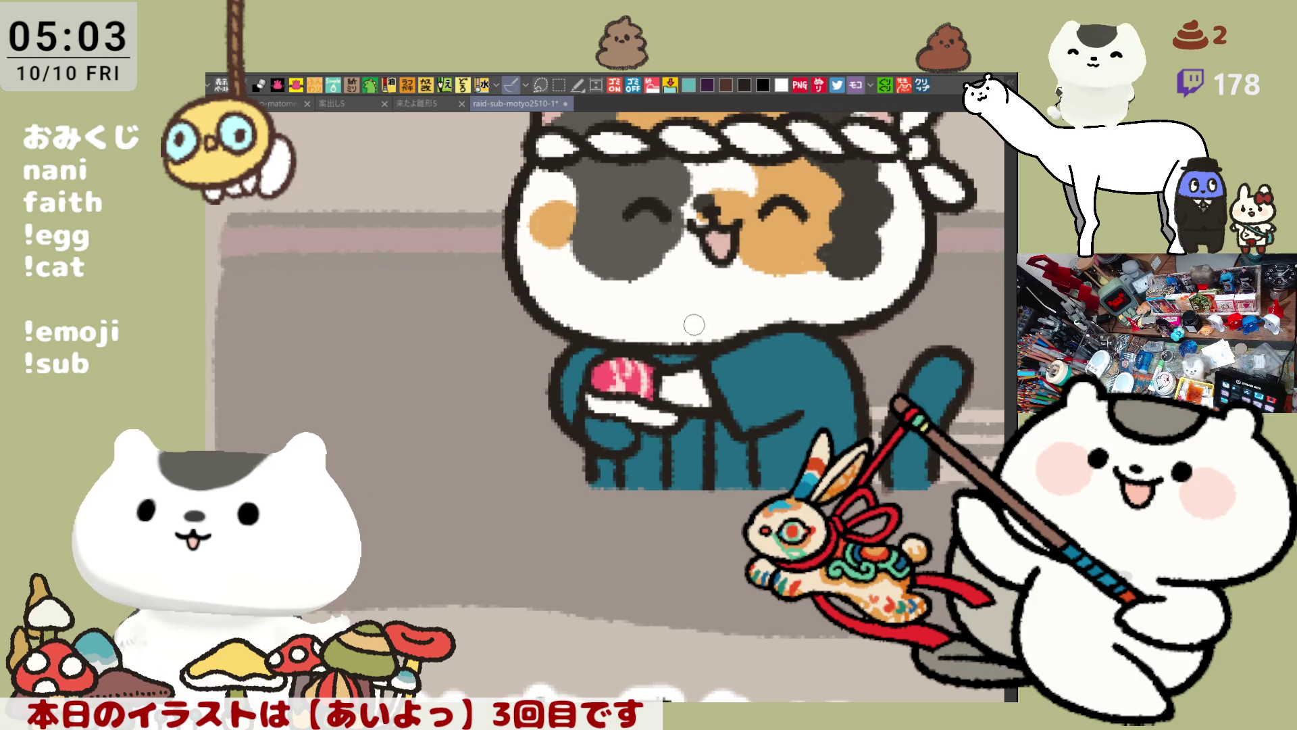
click(919, 462)
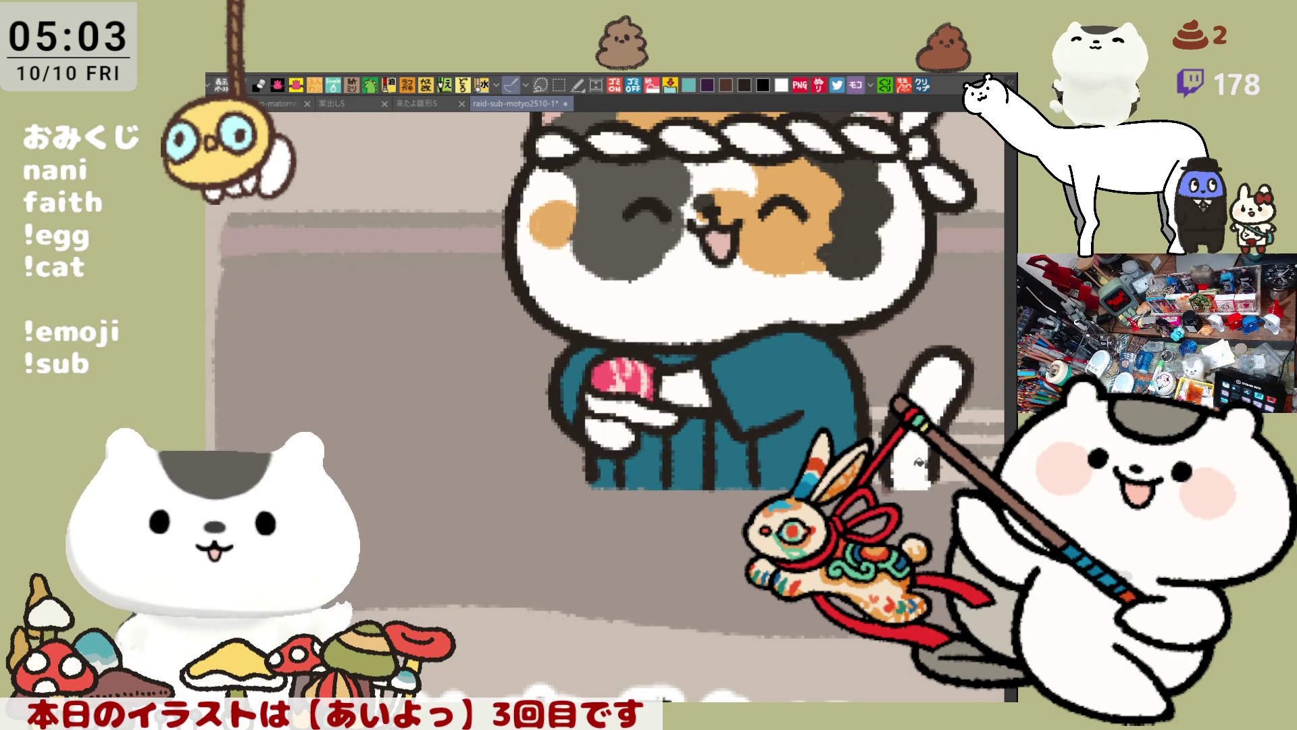
Turn a strip of the kimono front white and paint the gap between the legs dark grey
drag(485, 346, 539, 350)
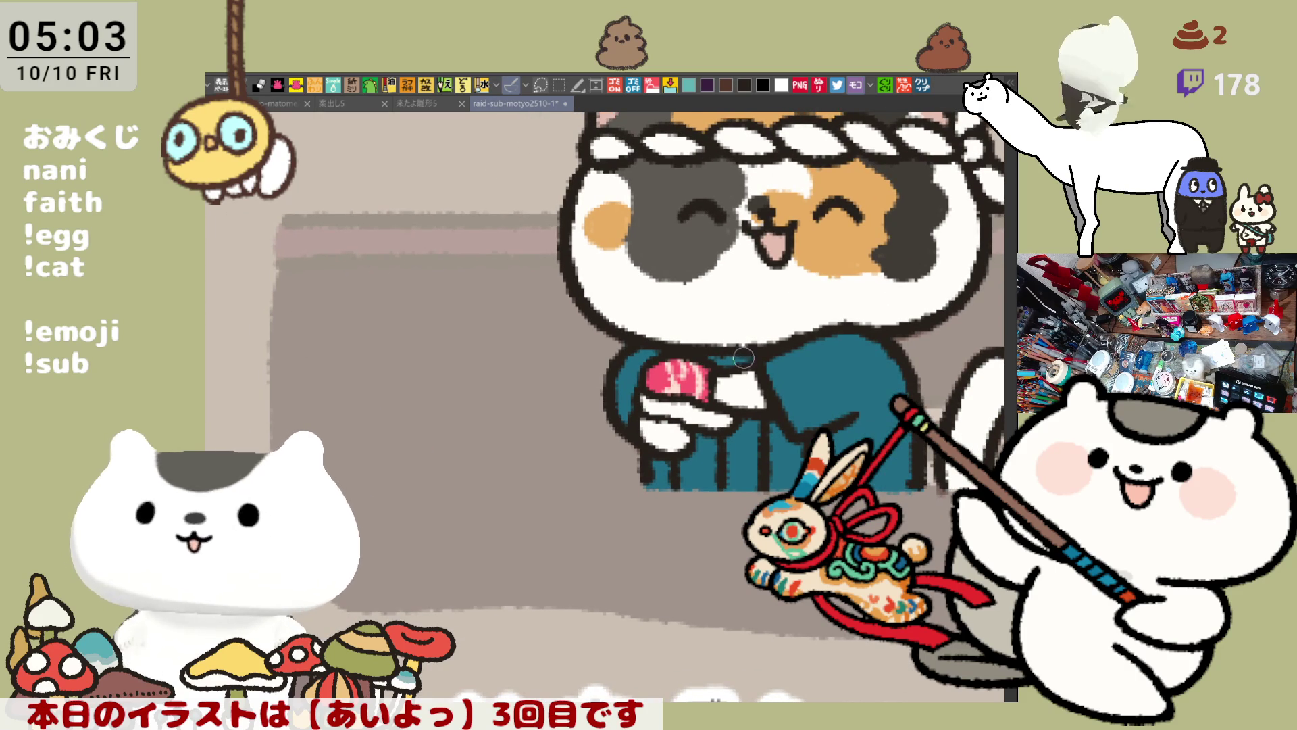
click(750, 427)
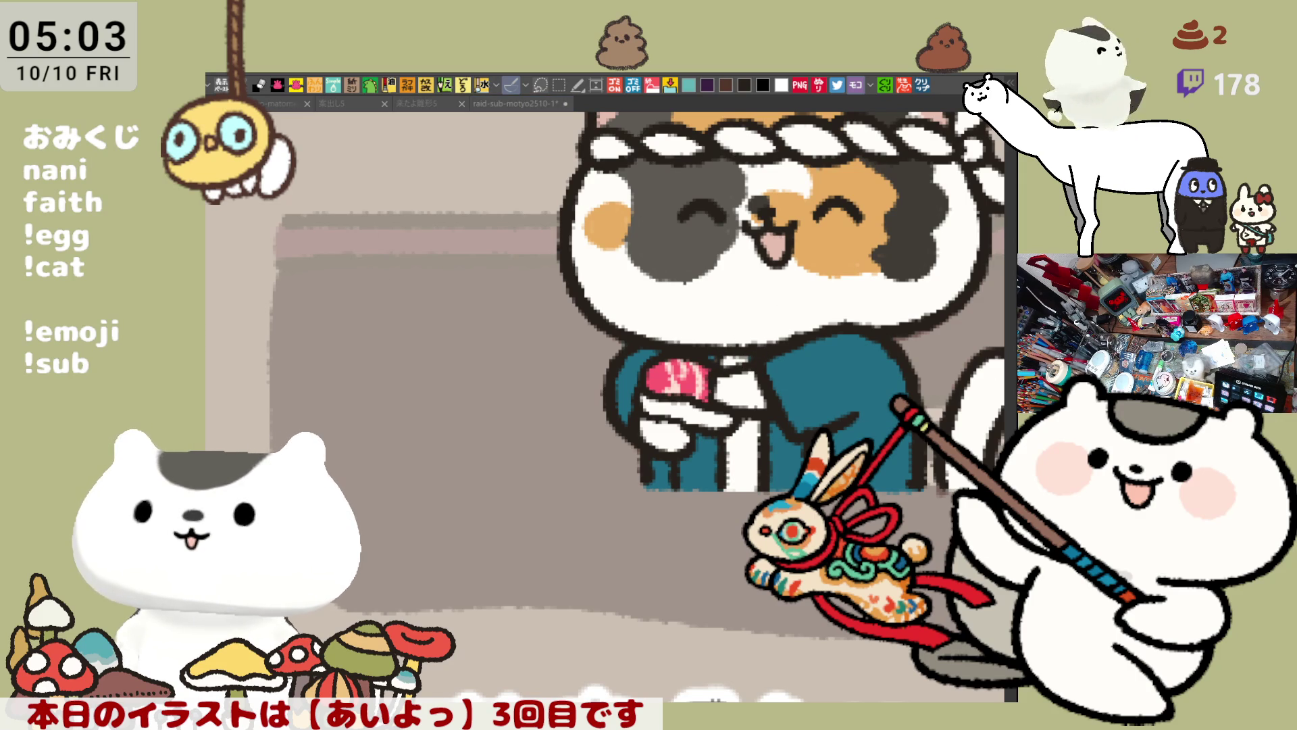
mouse_move(699, 480)
mouse_down()
mouse_move(689, 487)
mouse_move(716, 484)
mouse_move(696, 440)
mouse_up()
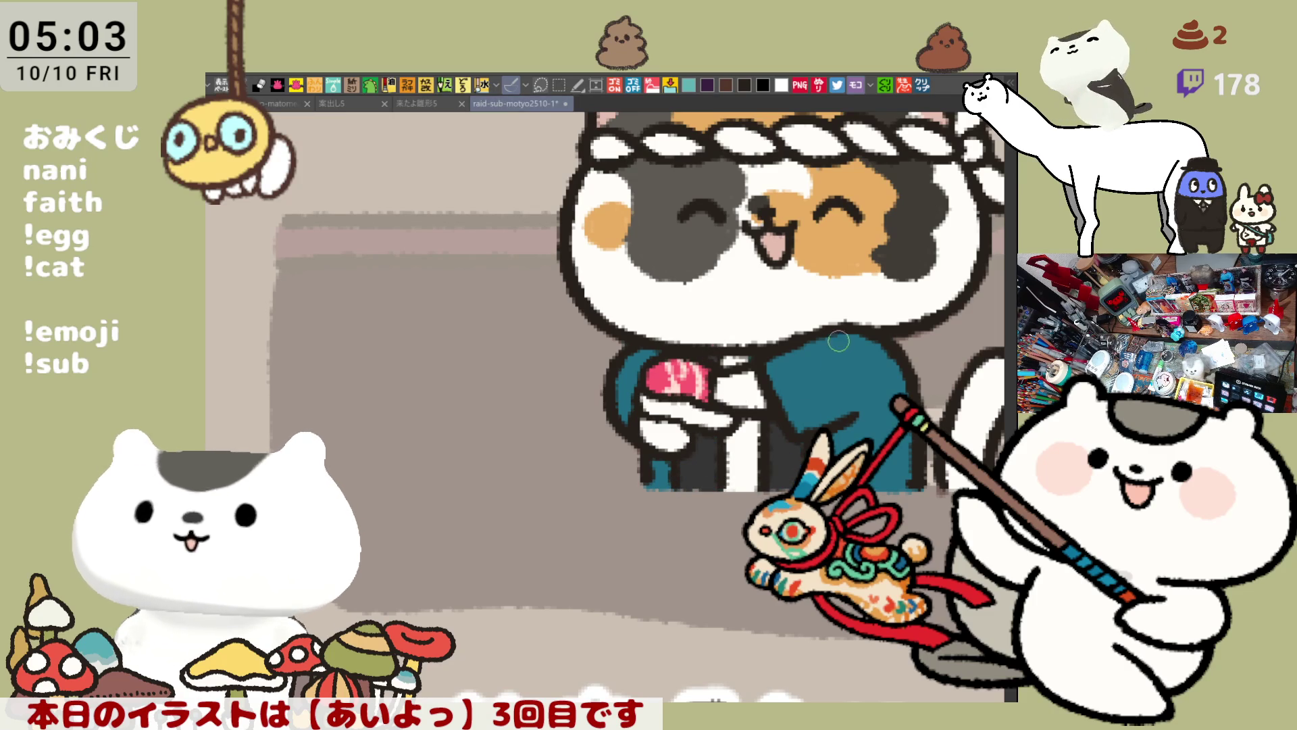
drag(822, 351, 802, 331)
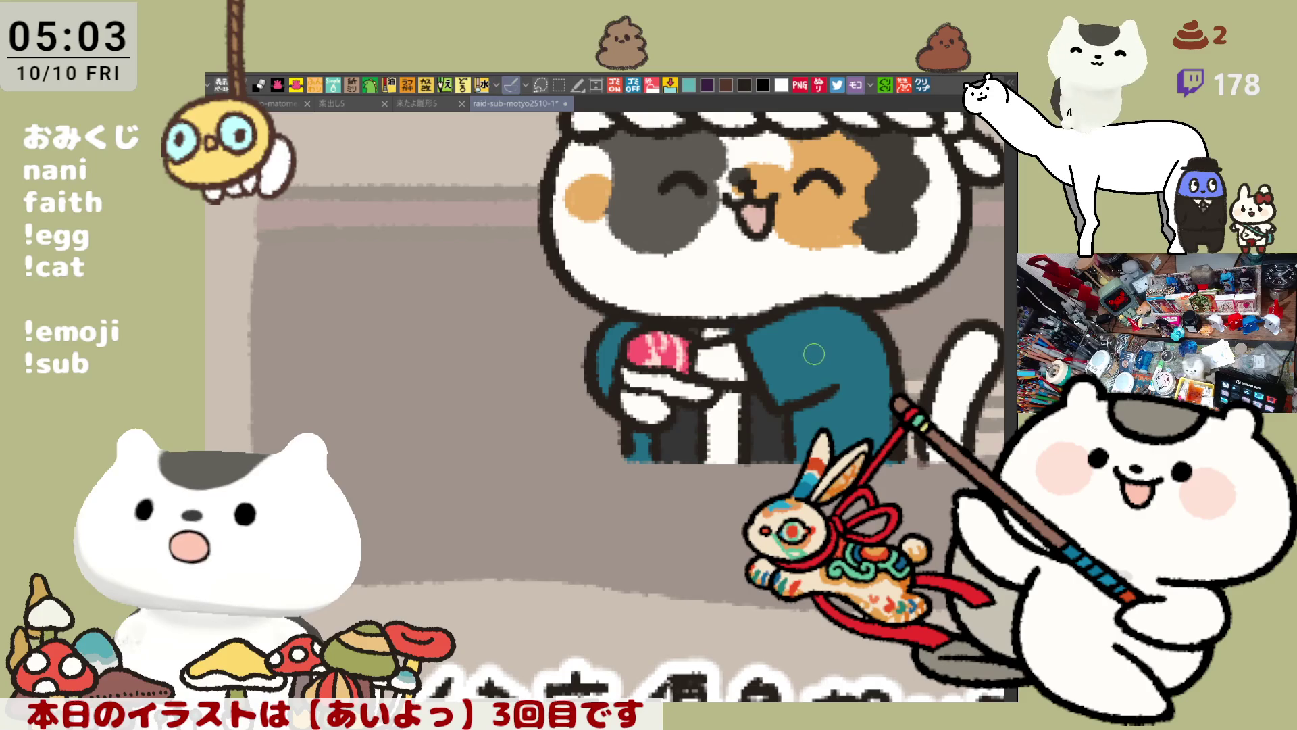
scroll(785, 402, up, 4)
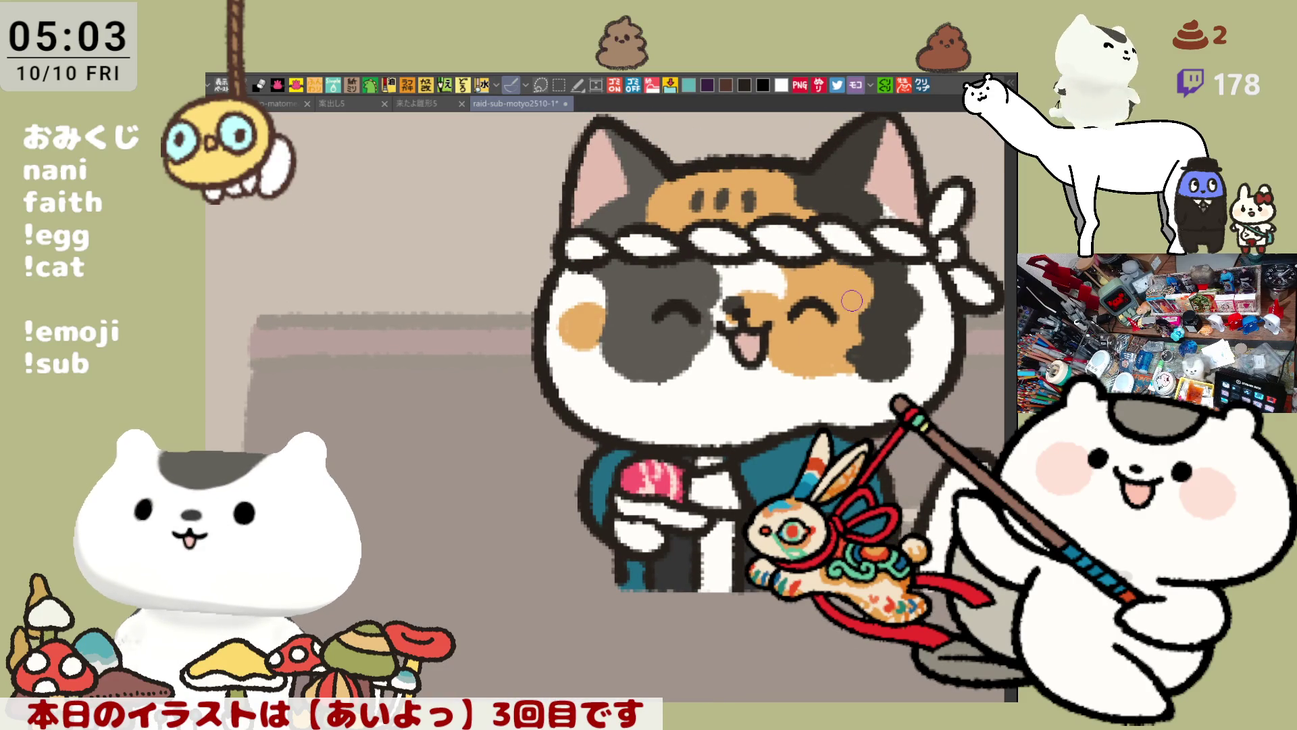
drag(849, 290, 836, 263)
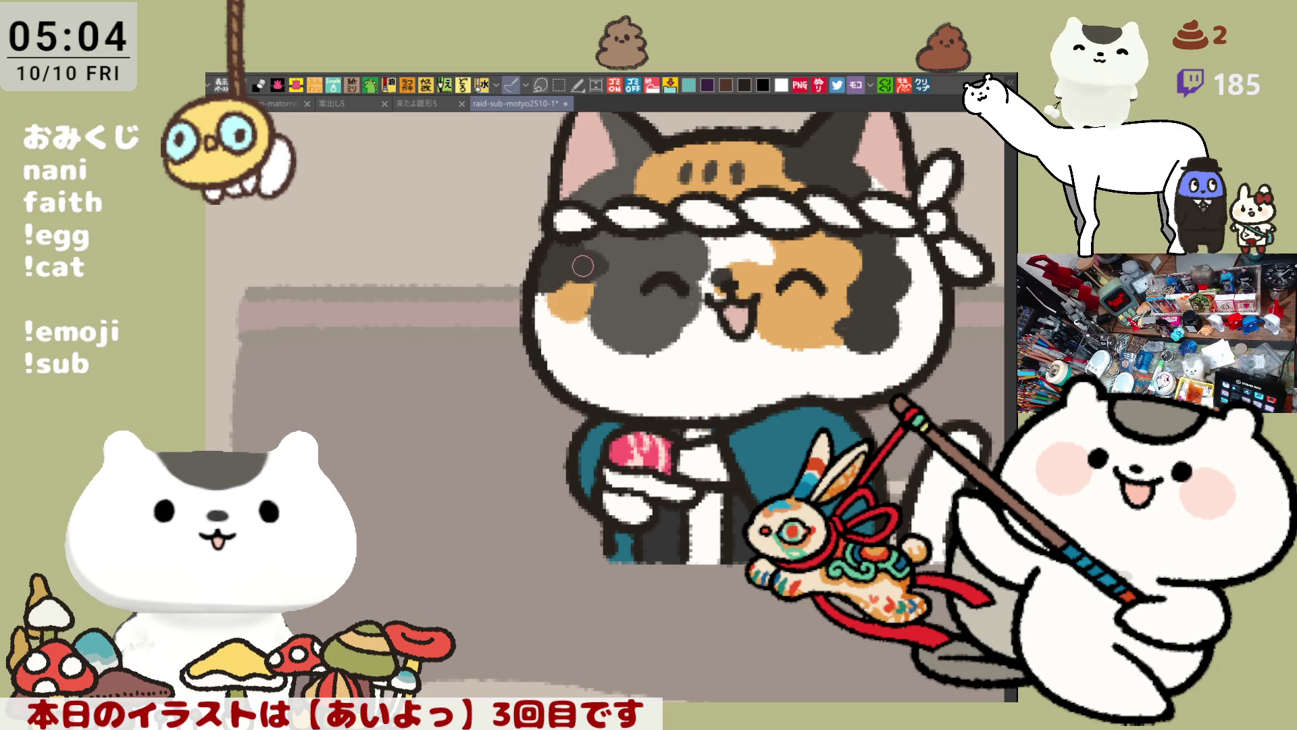
Paint the top of the cat's tail dark grey and extend it further down the tail
scroll(686, 238, down, 2)
scroll(686, 238, right, 2)
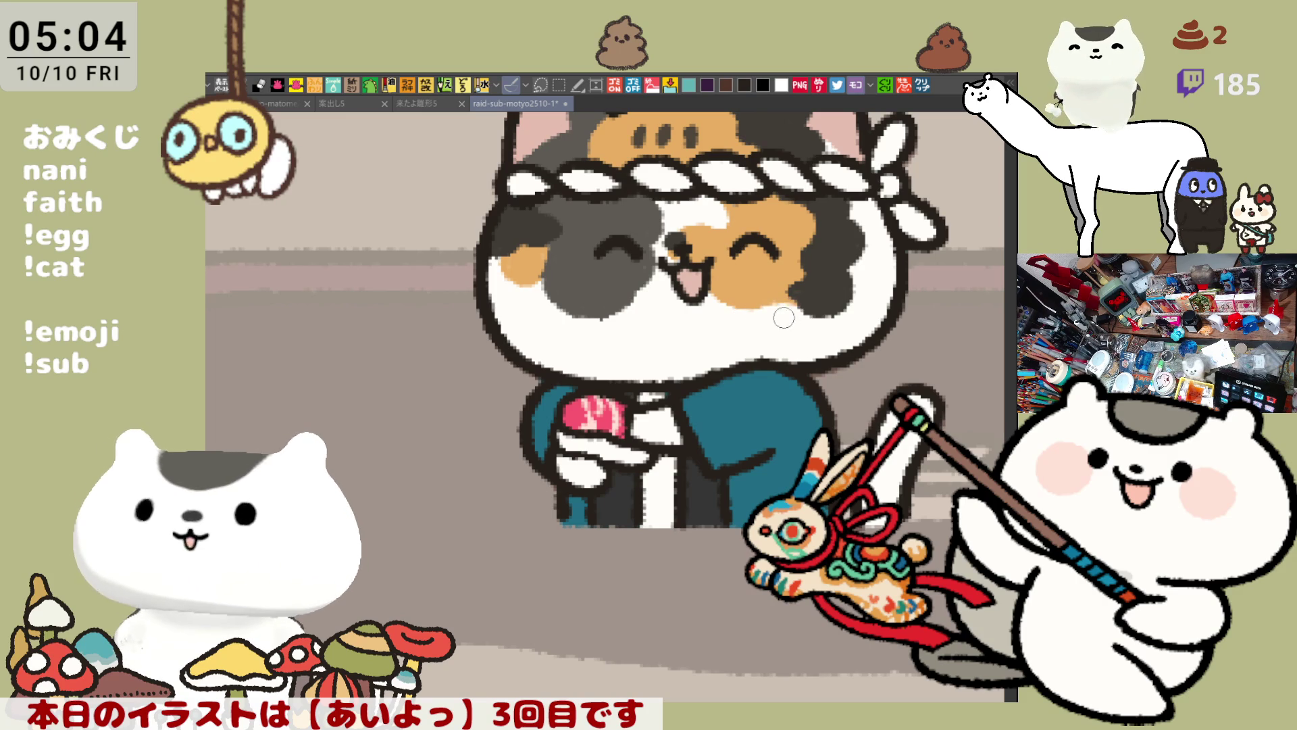
scroll(784, 317, up, 3)
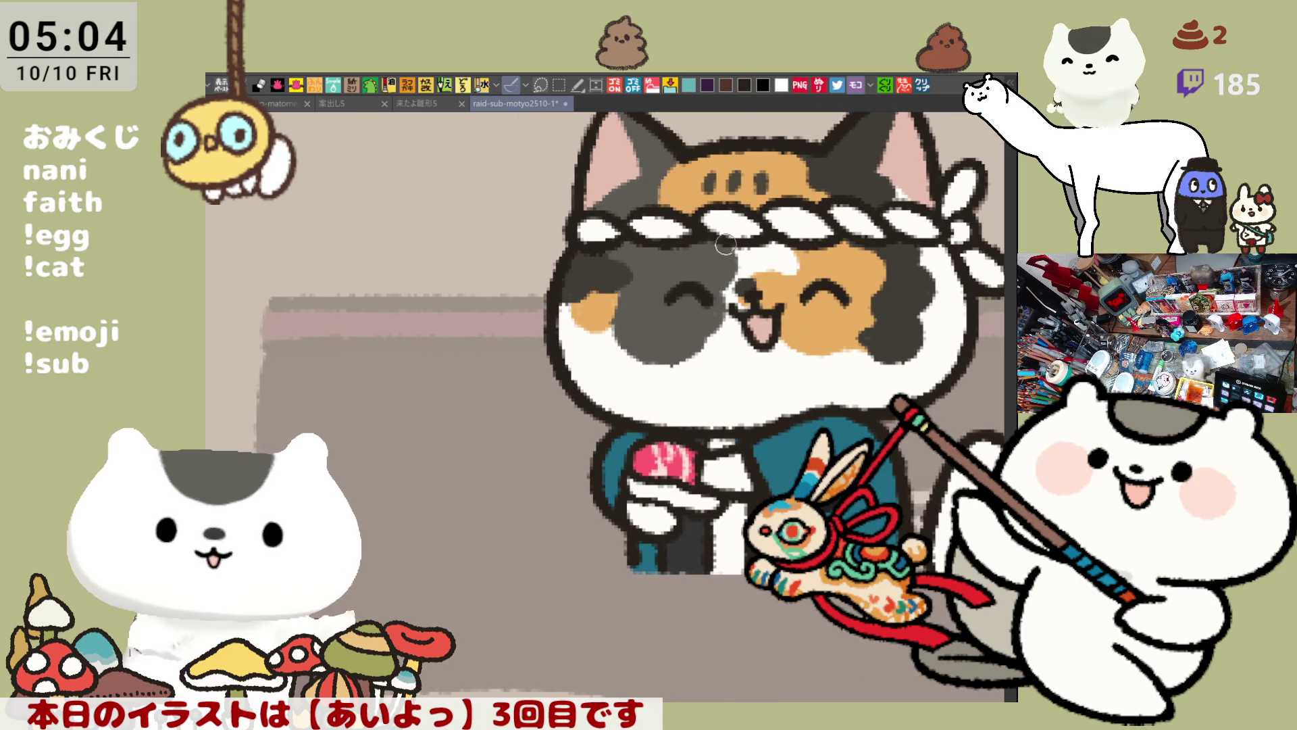
scroll(723, 270, down, 3)
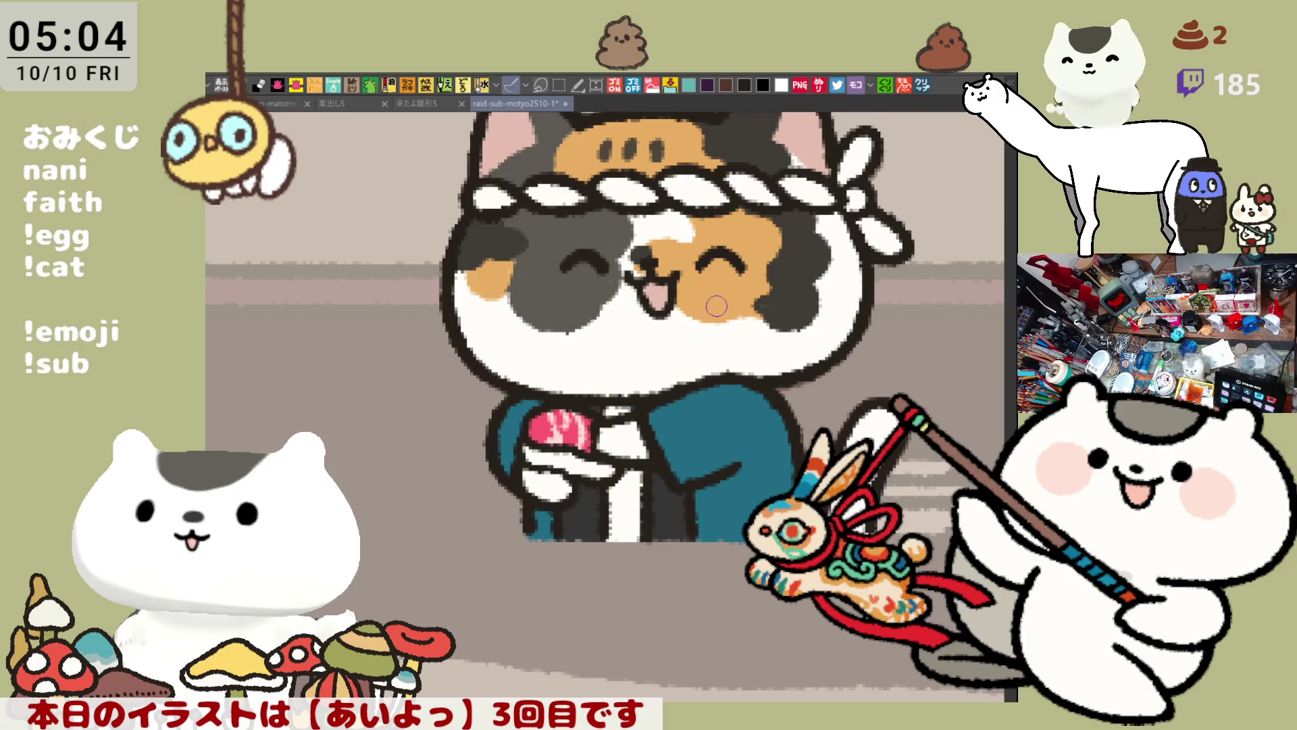
scroll(717, 306, down, 2)
mouse_move(748, 426)
mouse_down()
mouse_move(780, 454)
mouse_move(747, 423)
mouse_move(801, 446)
mouse_move(787, 414)
mouse_up()
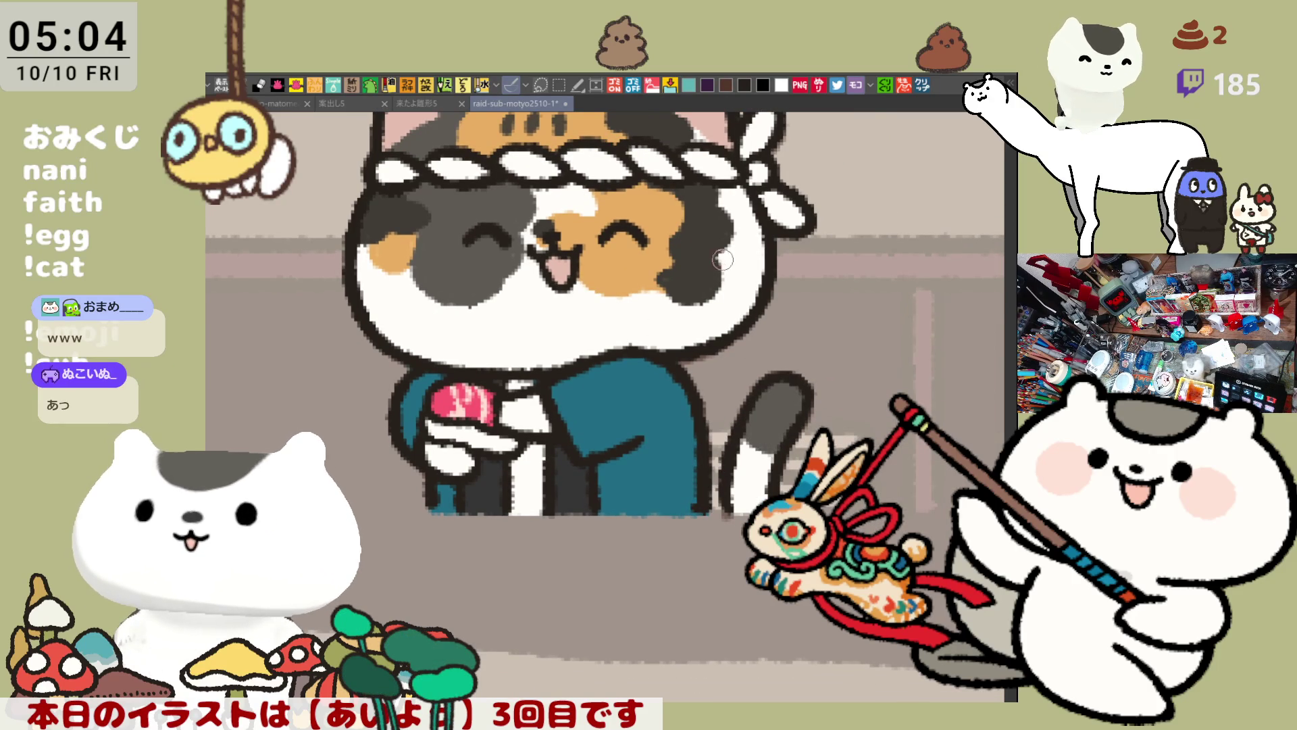
mouse_move(764, 392)
mouse_down()
mouse_move(794, 409)
mouse_move(753, 406)
mouse_move(791, 425)
mouse_move(733, 500)
mouse_move(760, 504)
mouse_move(757, 481)
mouse_up()
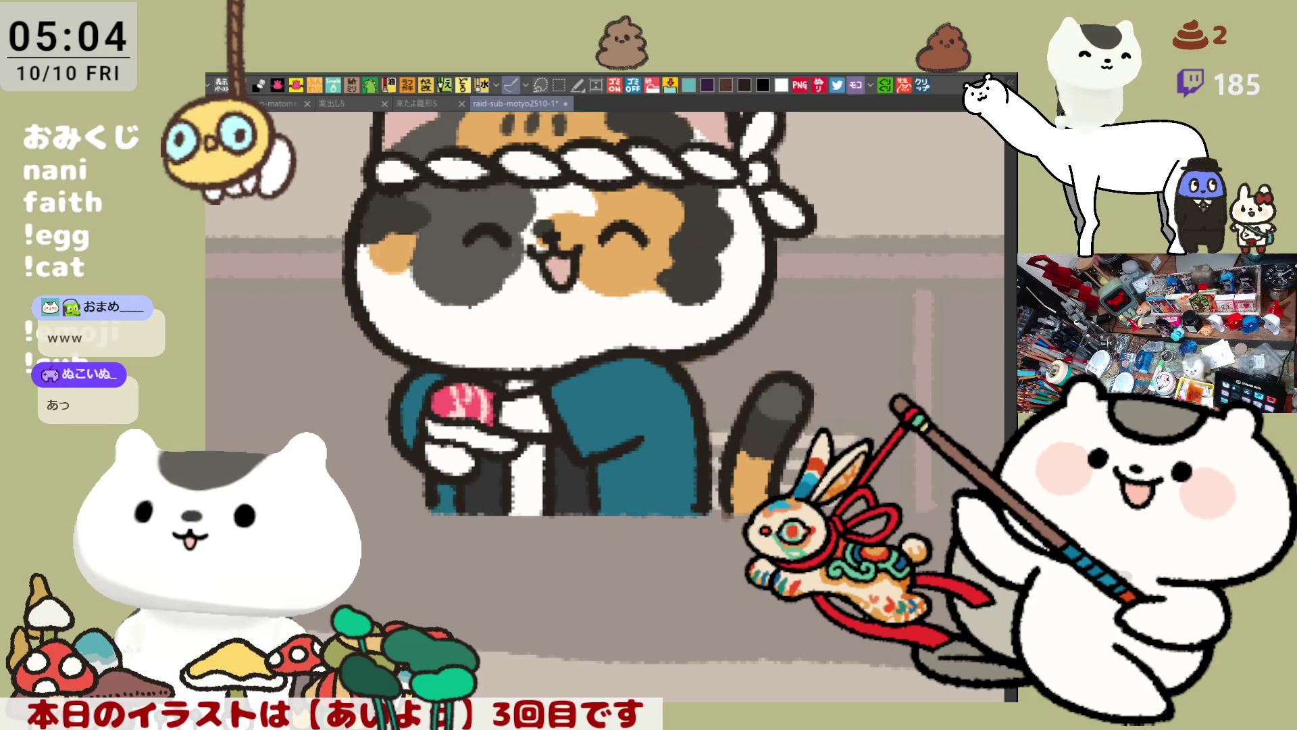
scroll(711, 503, up, 1)
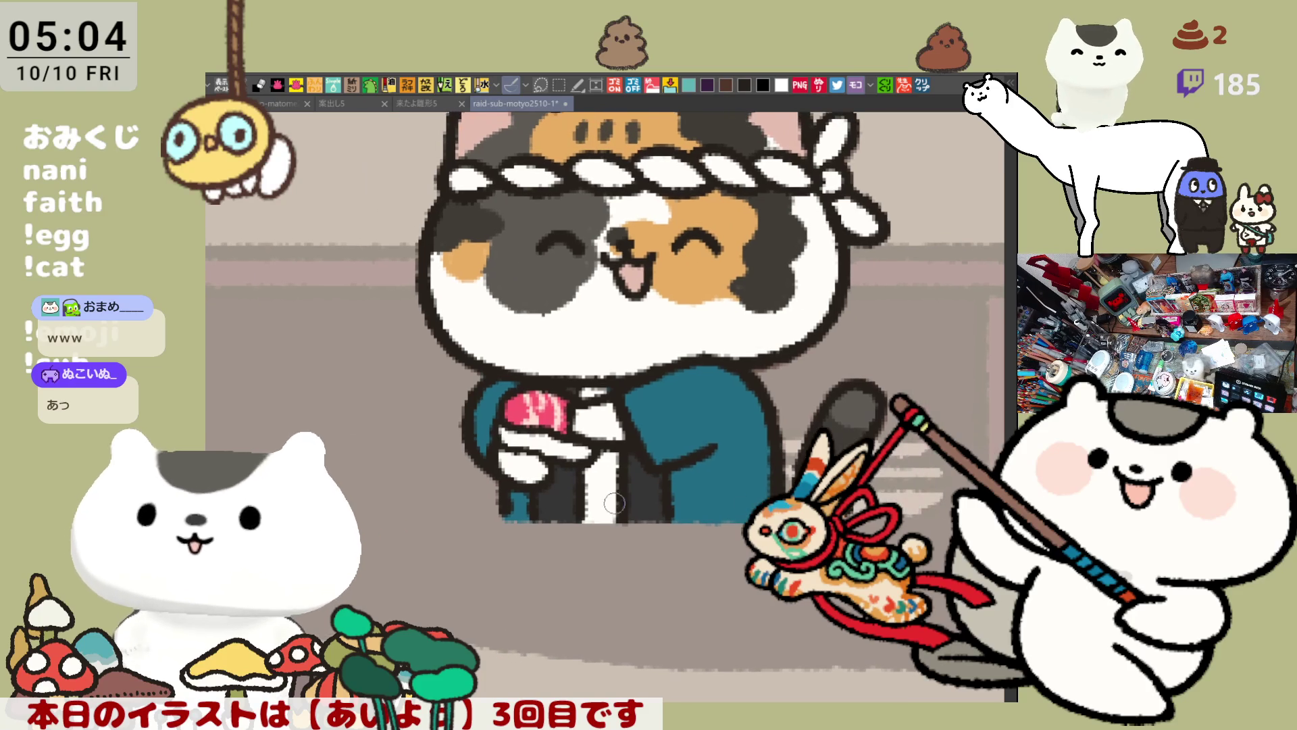
scroll(623, 480, up, 1)
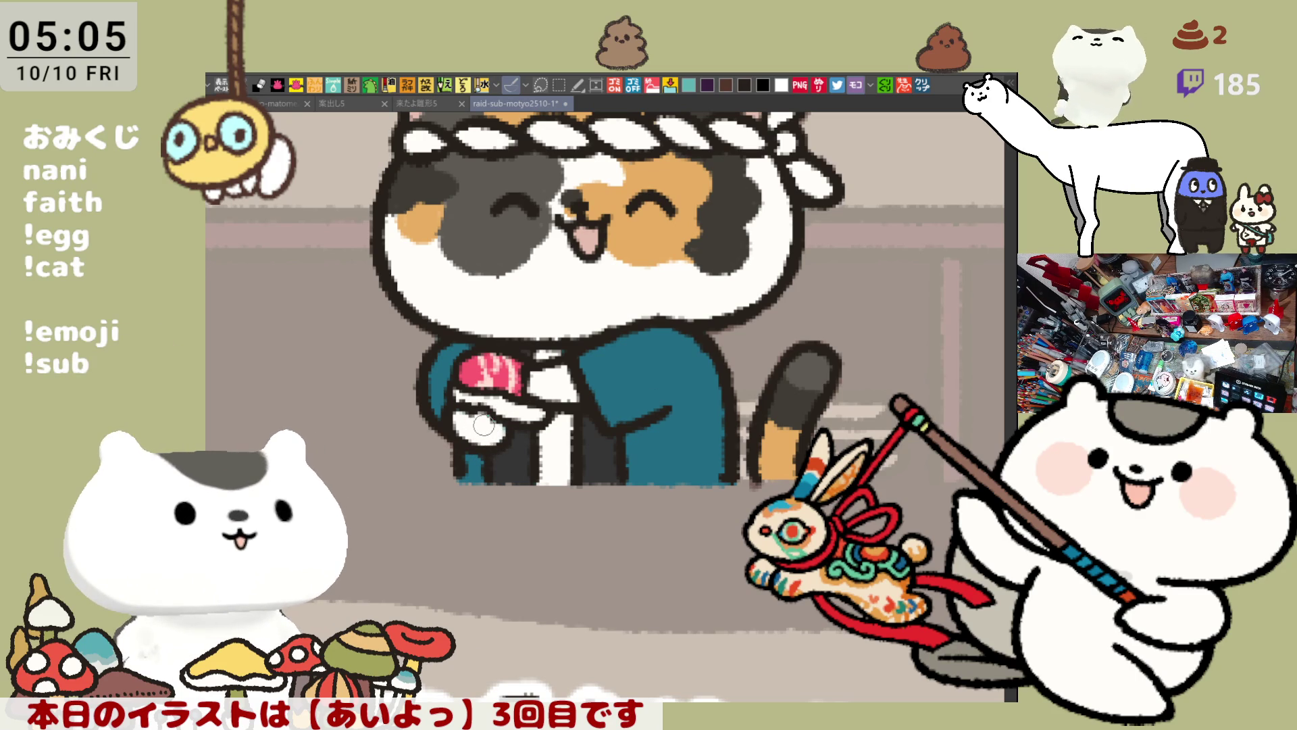
scroll(484, 425, down, 4)
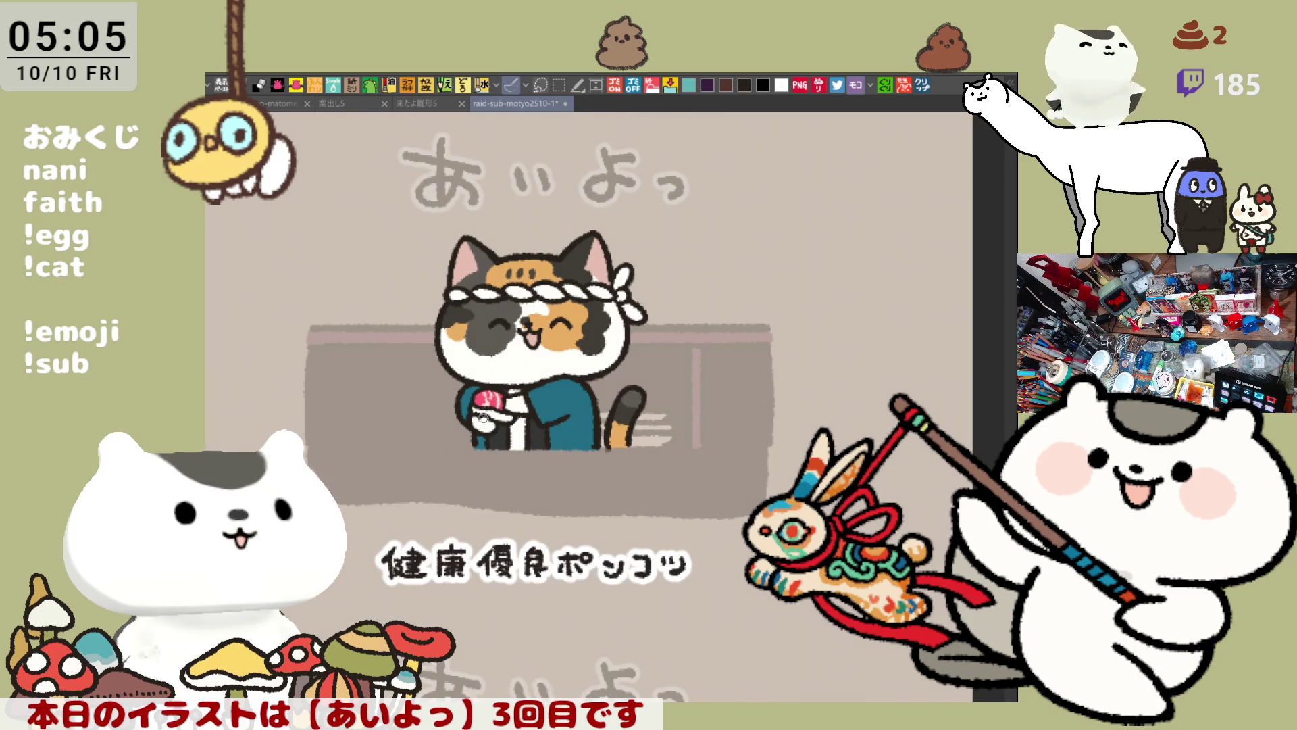
Zoom out and pan across the sheet to see the coloured top row and line-art row below
drag(531, 361, 605, 320)
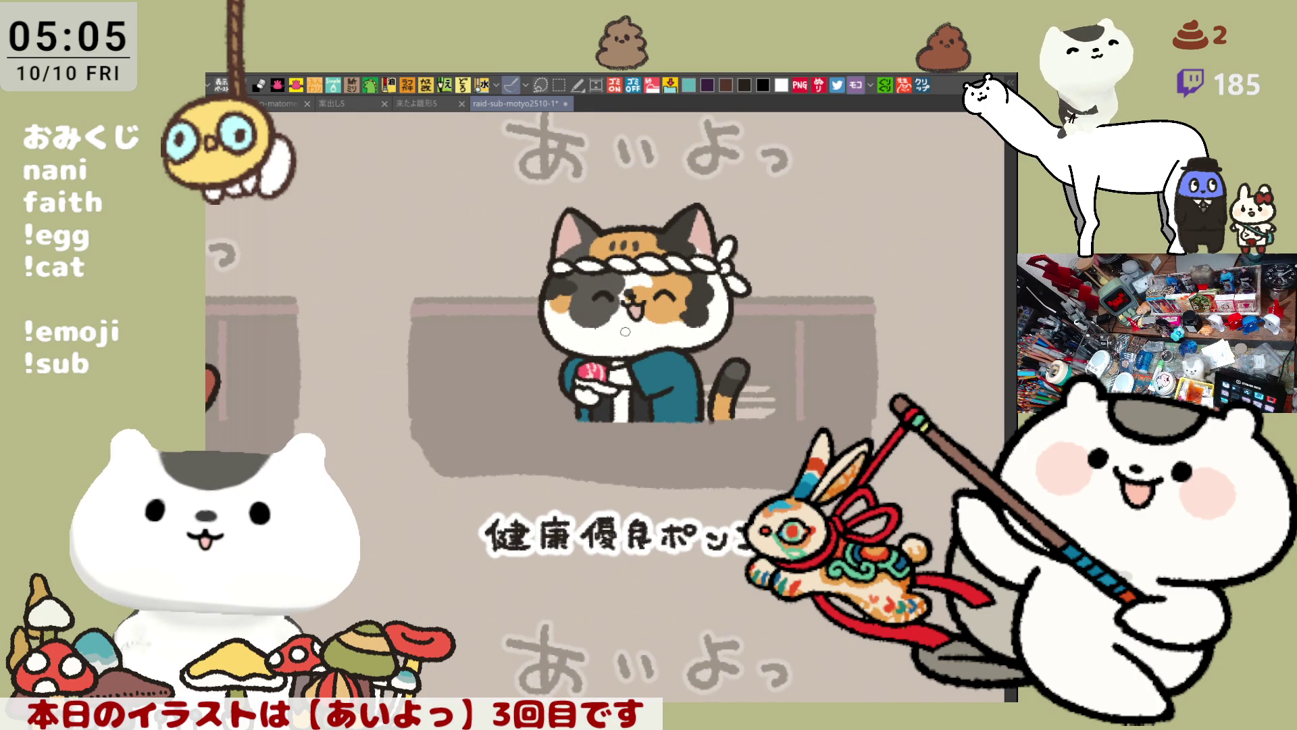
mouse_move(637, 394)
mouse_down()
mouse_move(777, 358)
mouse_move(700, 340)
mouse_up()
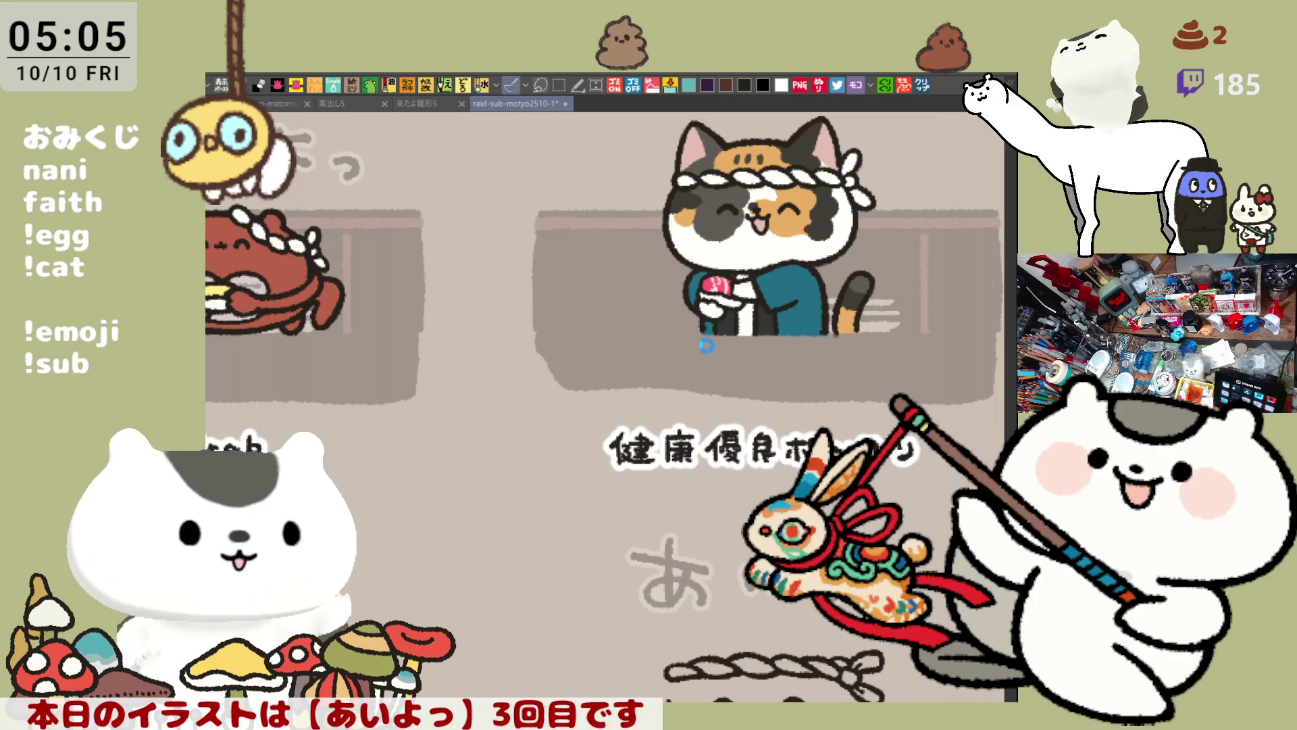
scroll(707, 345, down, 5)
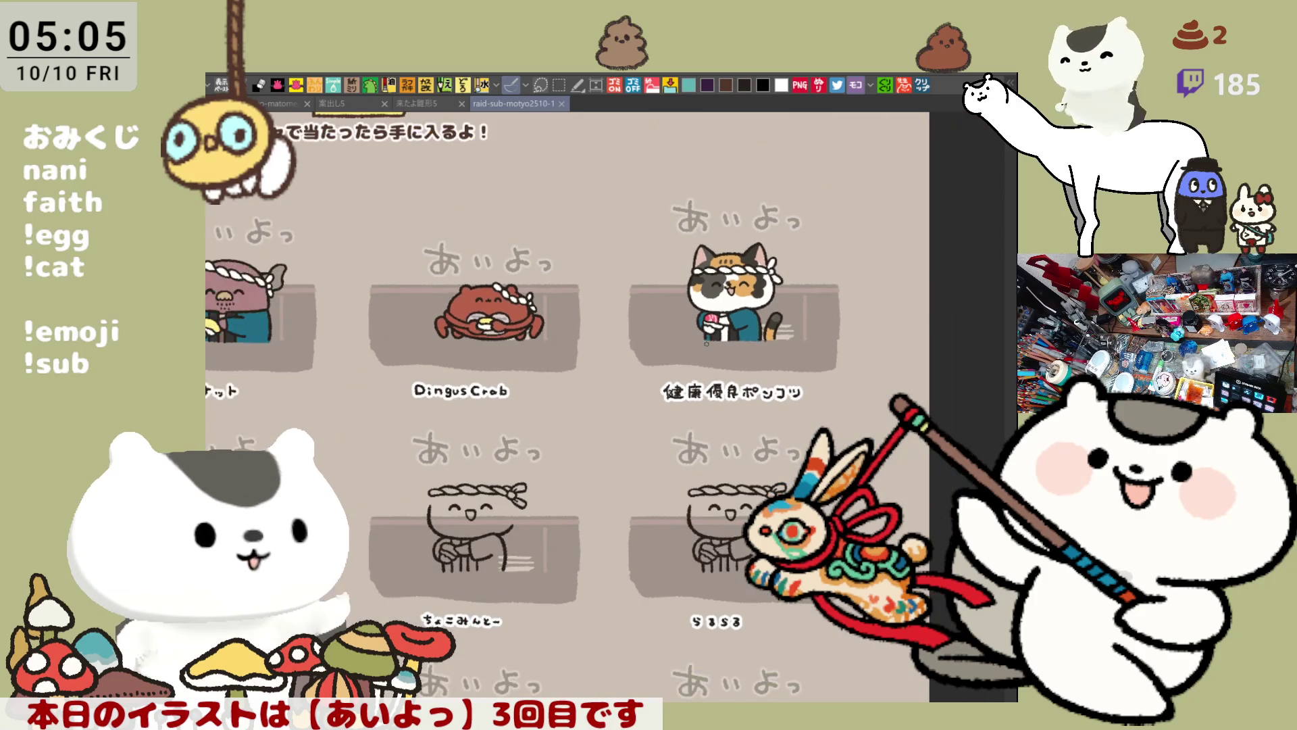
drag(642, 436, 734, 440)
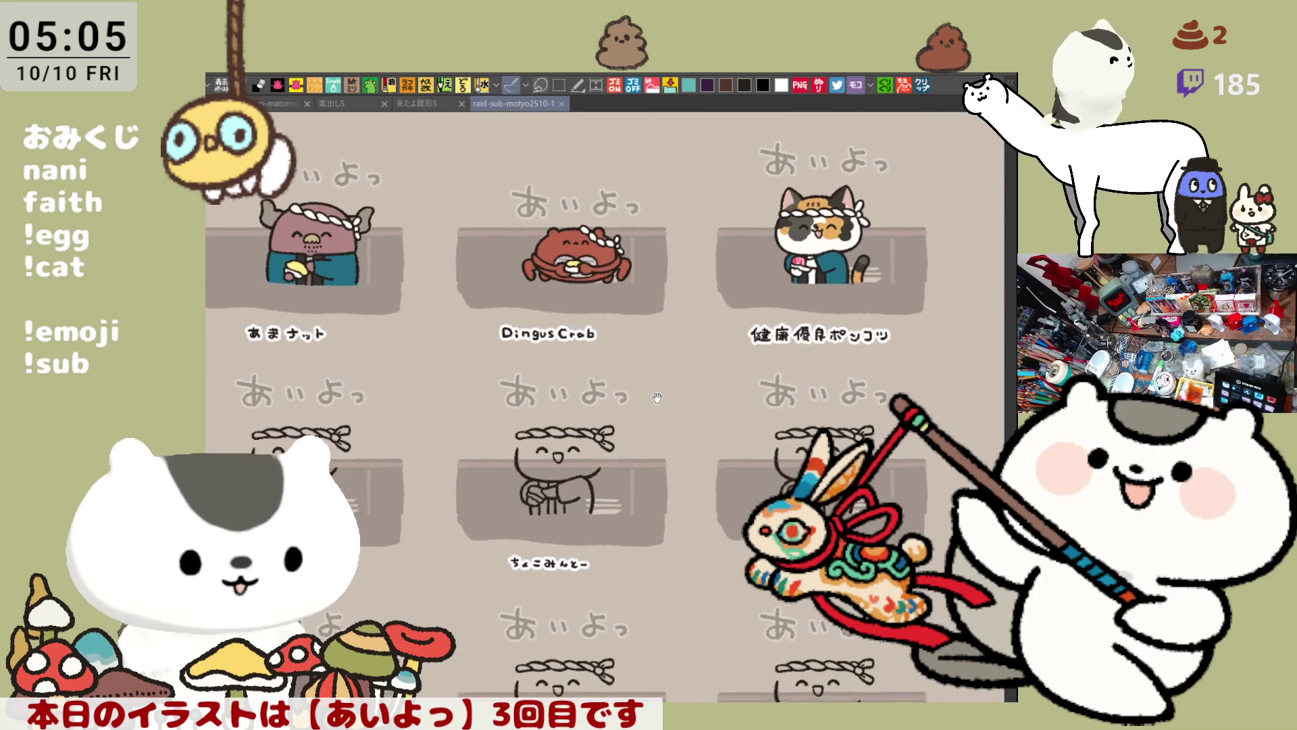
drag(634, 442, 655, 412)
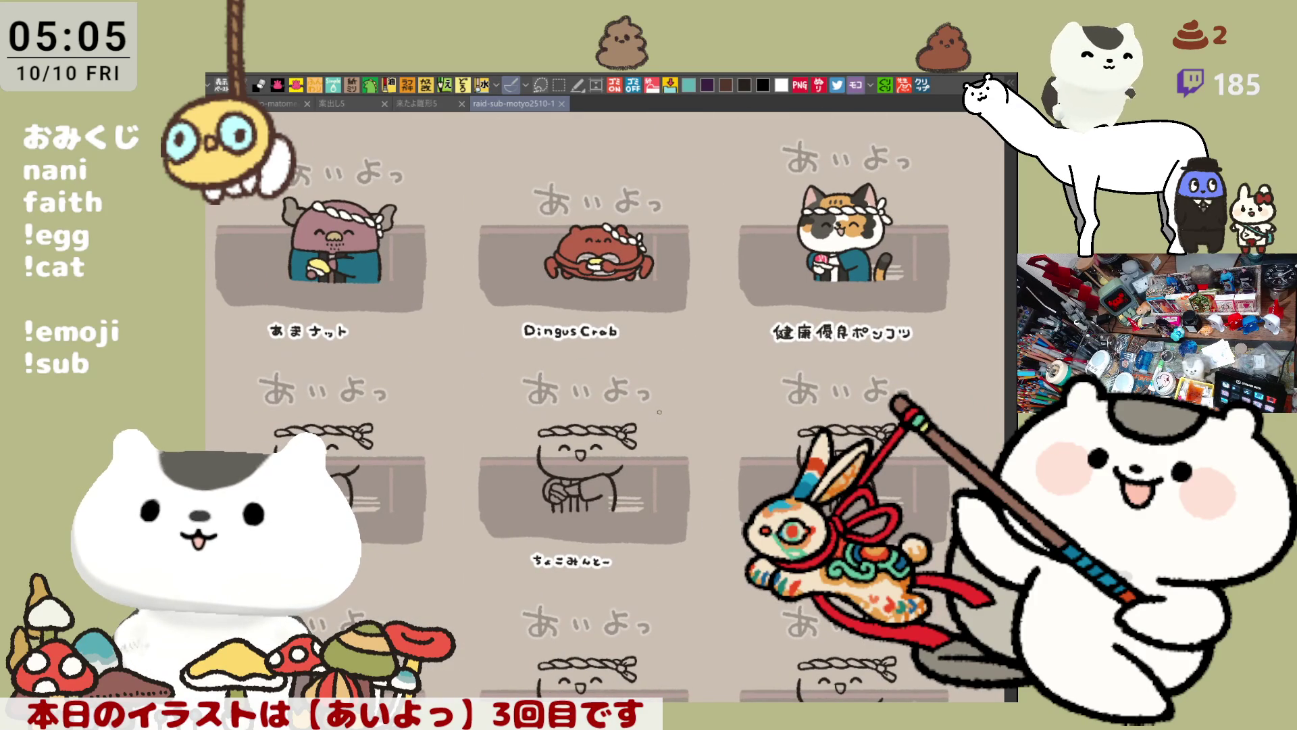
scroll(671, 431, up, 3)
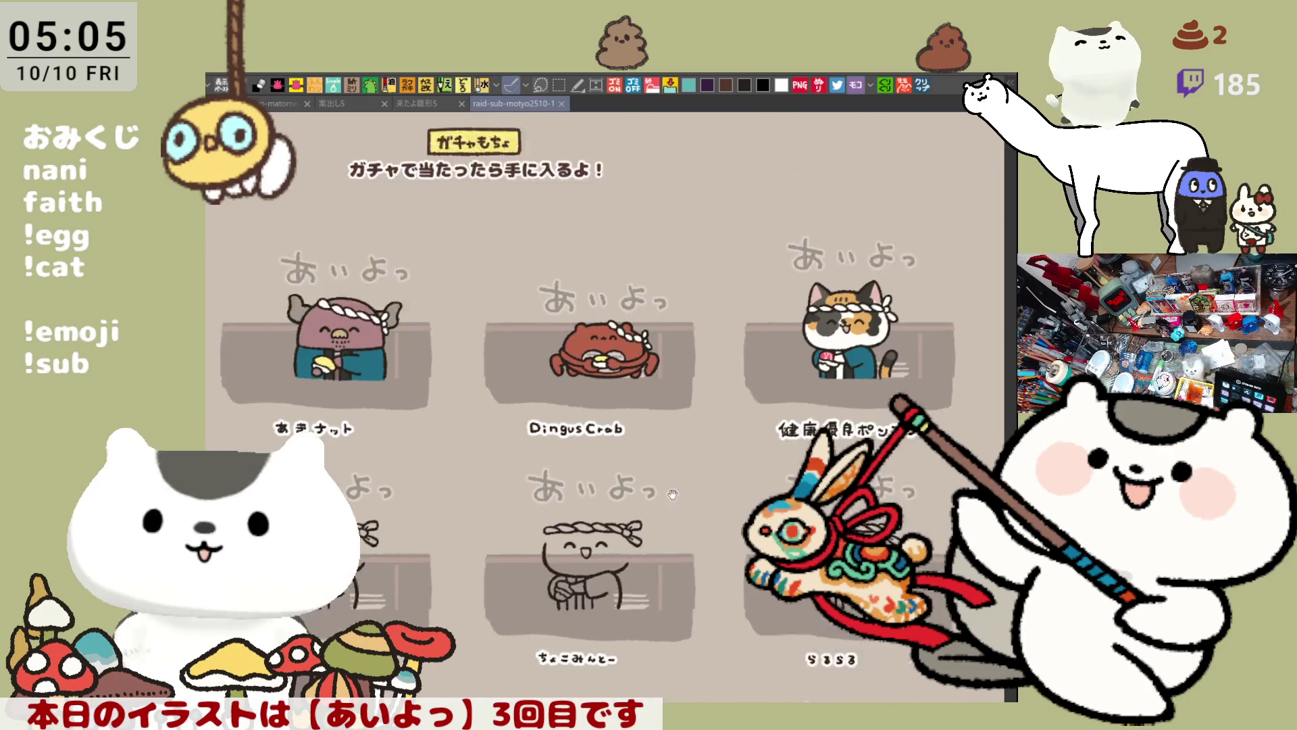
scroll(580, 608, down, 5)
scroll(580, 609, left, 5)
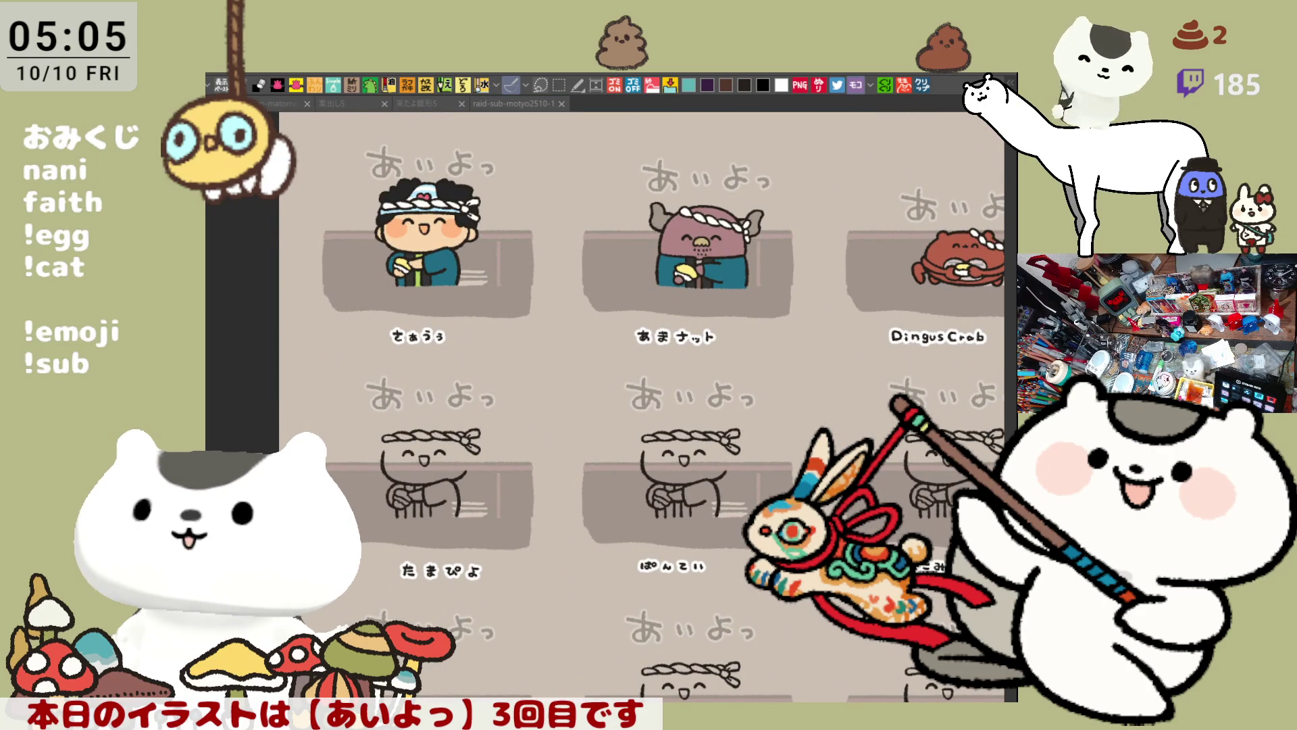
click(433, 571)
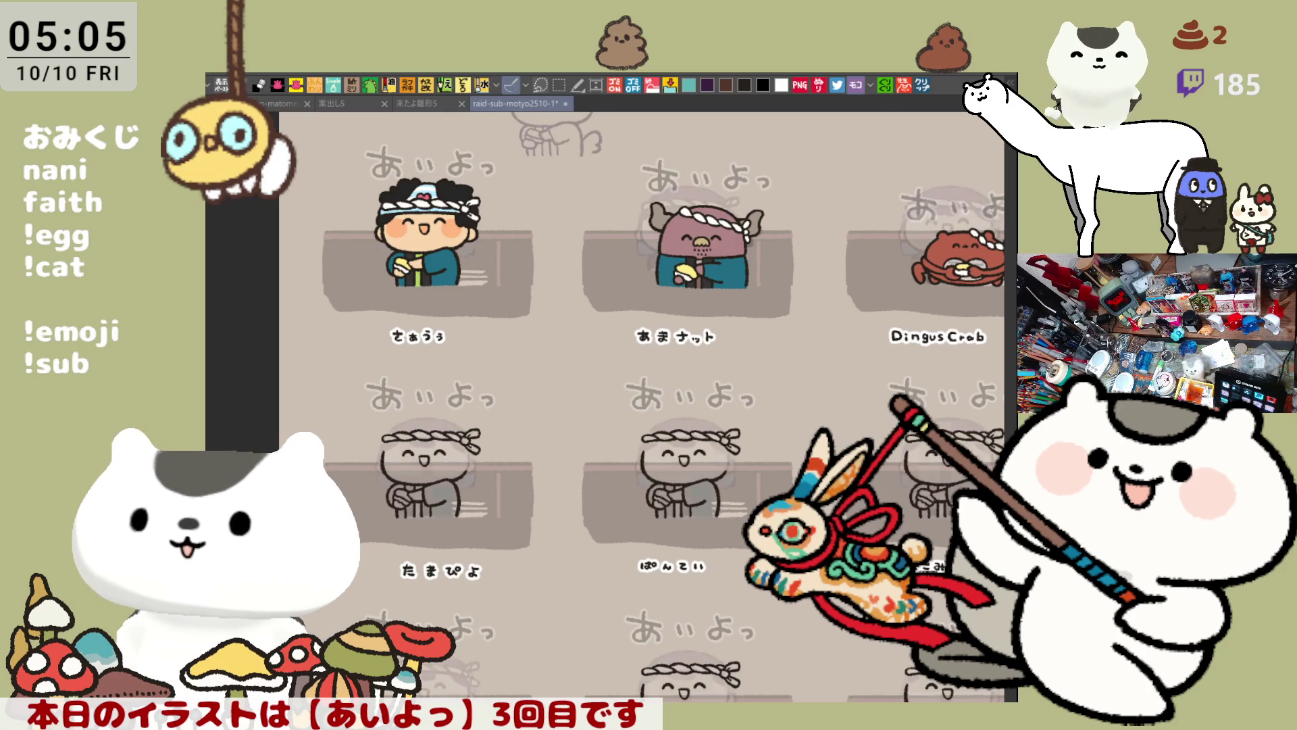
Draw a curved hair stroke around the headband character's head and darken the hairline under the headband
scroll(517, 561, up, 6)
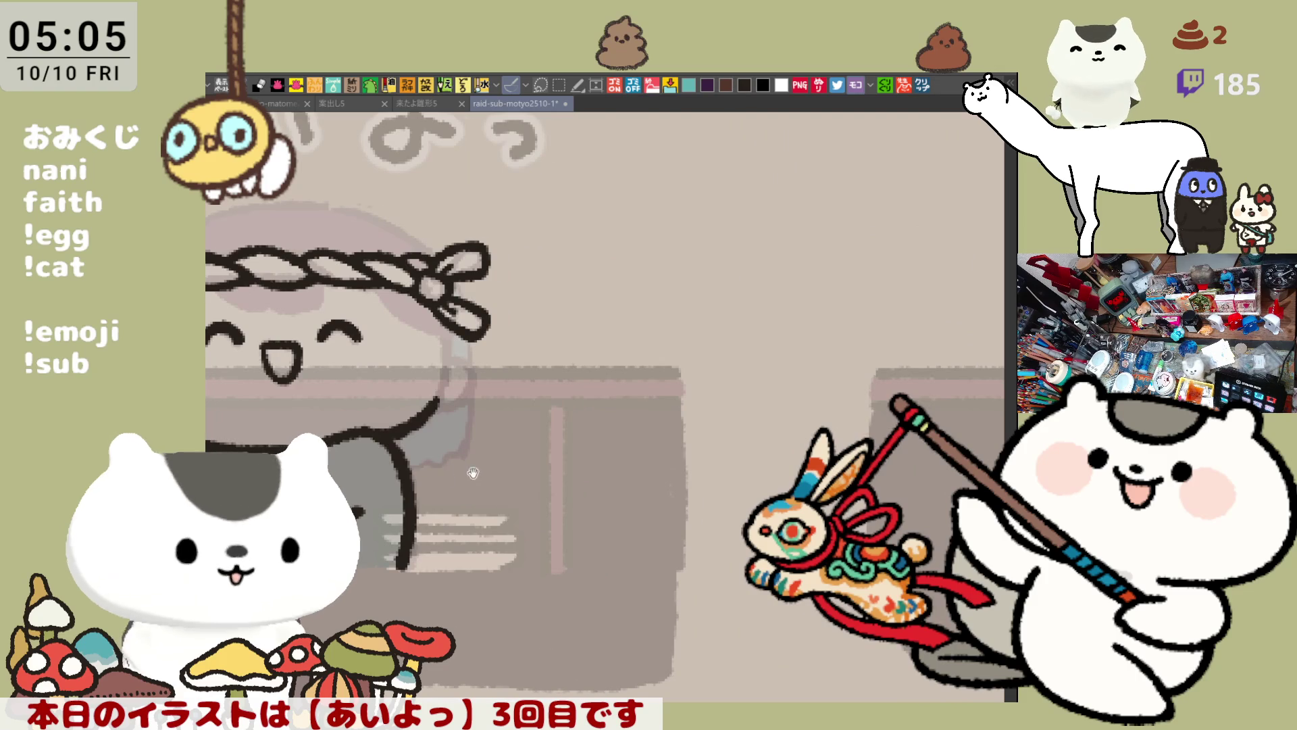
drag(473, 473, 763, 473)
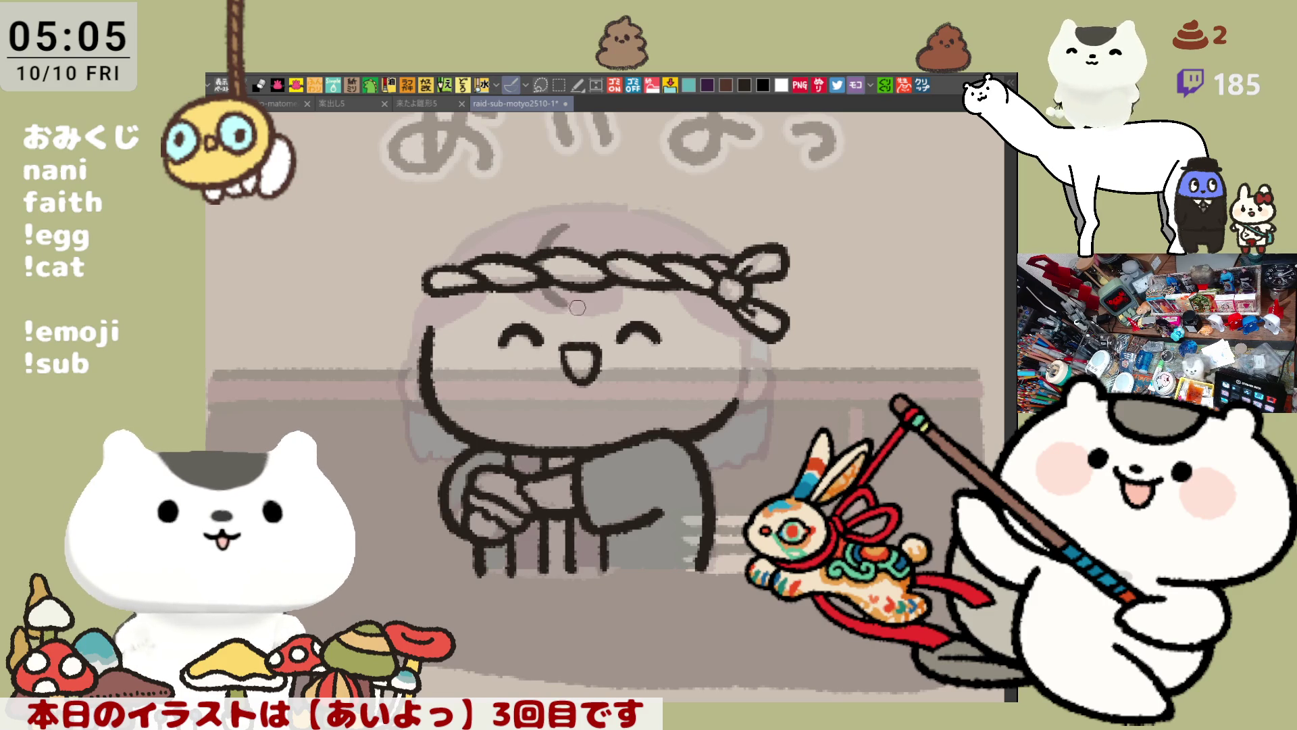
mouse_move(554, 207)
mouse_down()
mouse_move(594, 312)
mouse_move(628, 307)
mouse_up()
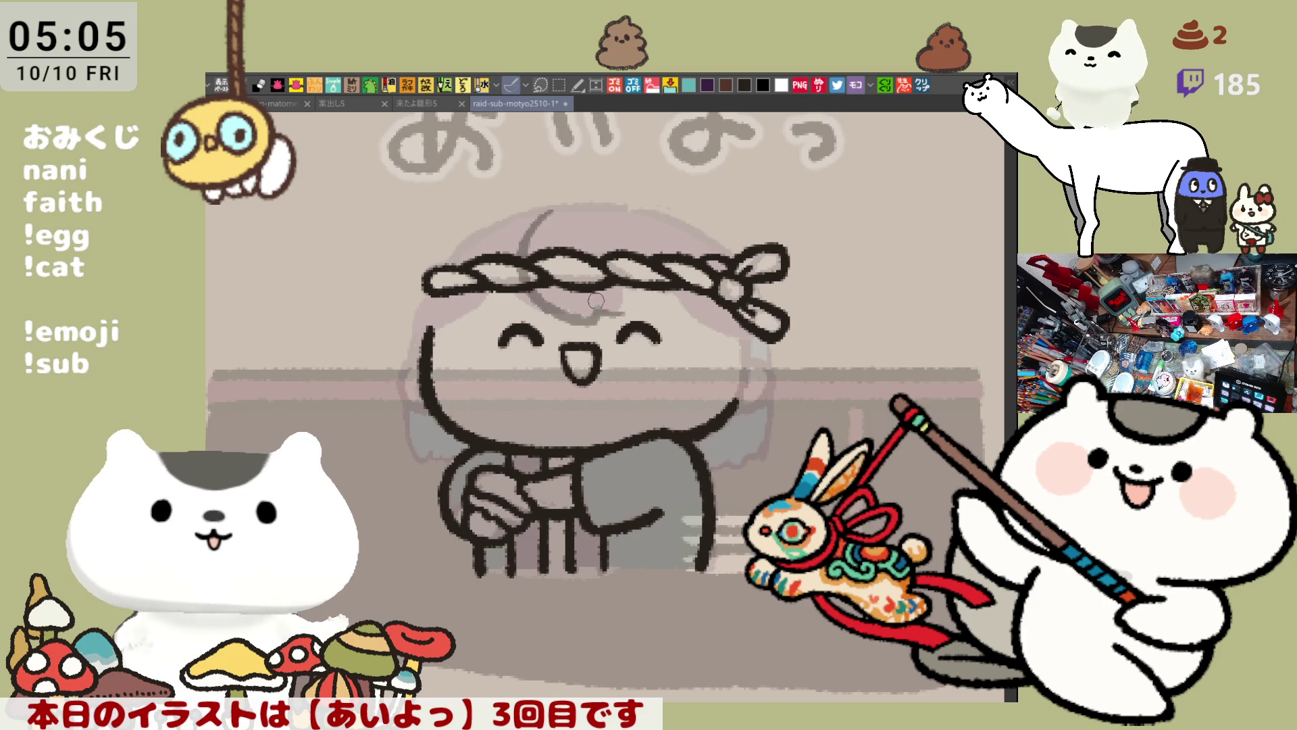
key(ctrl+z)
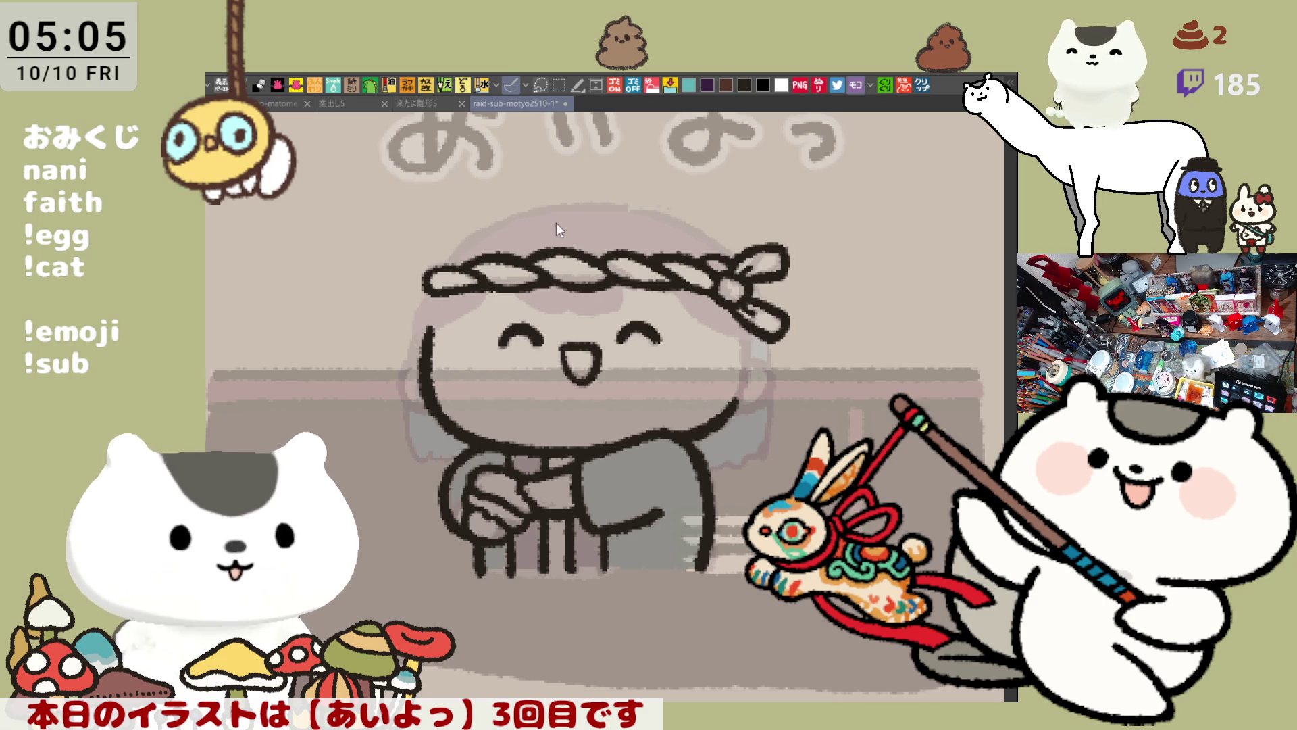
mouse_move(544, 216)
mouse_down()
mouse_move(571, 313)
mouse_move(706, 317)
mouse_move(688, 305)
mouse_up()
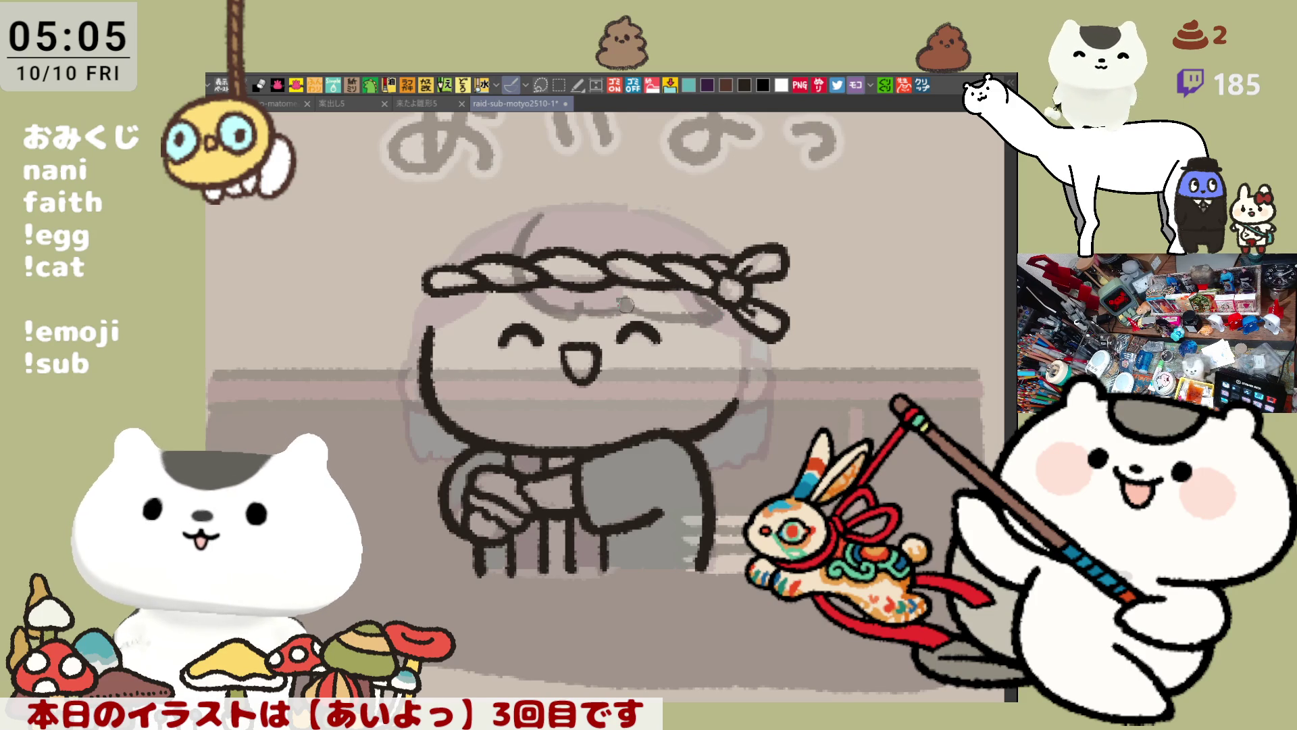
mouse_move(607, 302)
mouse_down()
mouse_move(625, 309)
mouse_move(539, 301)
mouse_up()
Draw an arc of hair over the head, re-stroking its right part toward the knot
mouse_move(534, 179)
mouse_down()
mouse_move(601, 181)
mouse_move(698, 220)
mouse_up()
key(ctrl+z)
drag(535, 179, 706, 226)
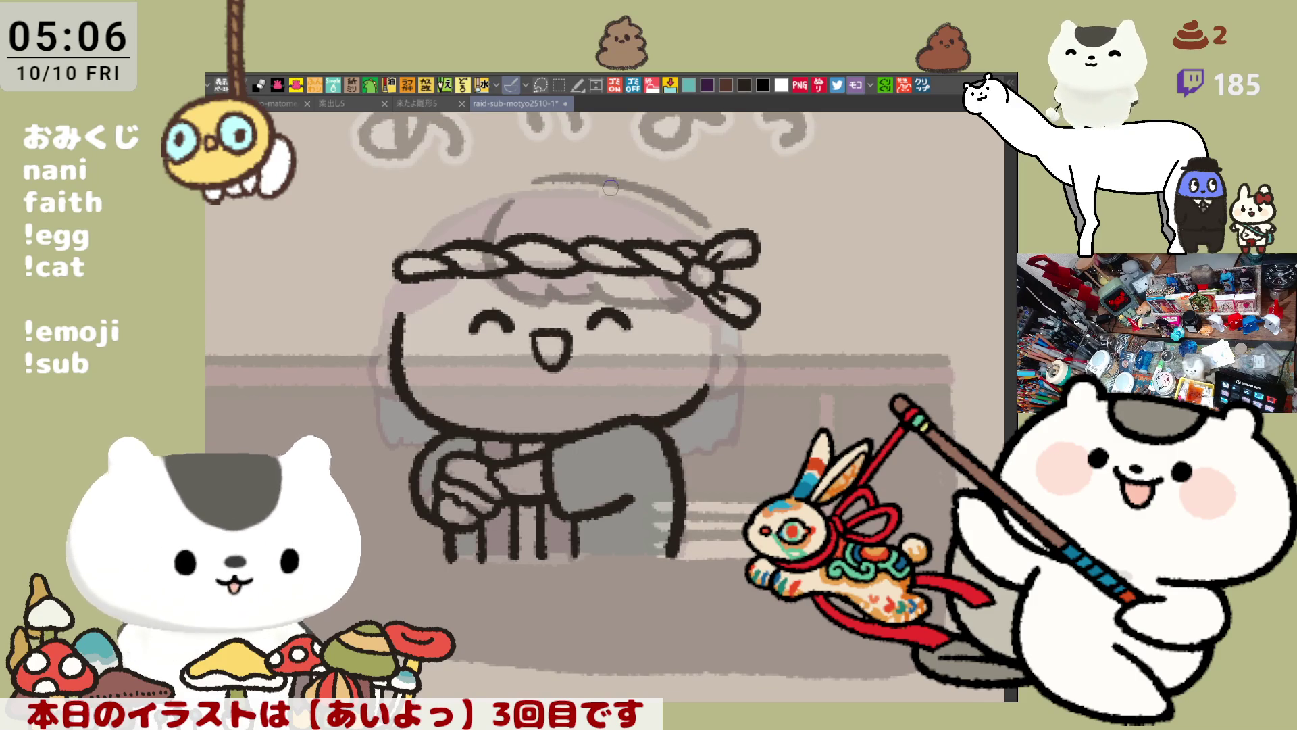
drag(635, 192, 727, 252)
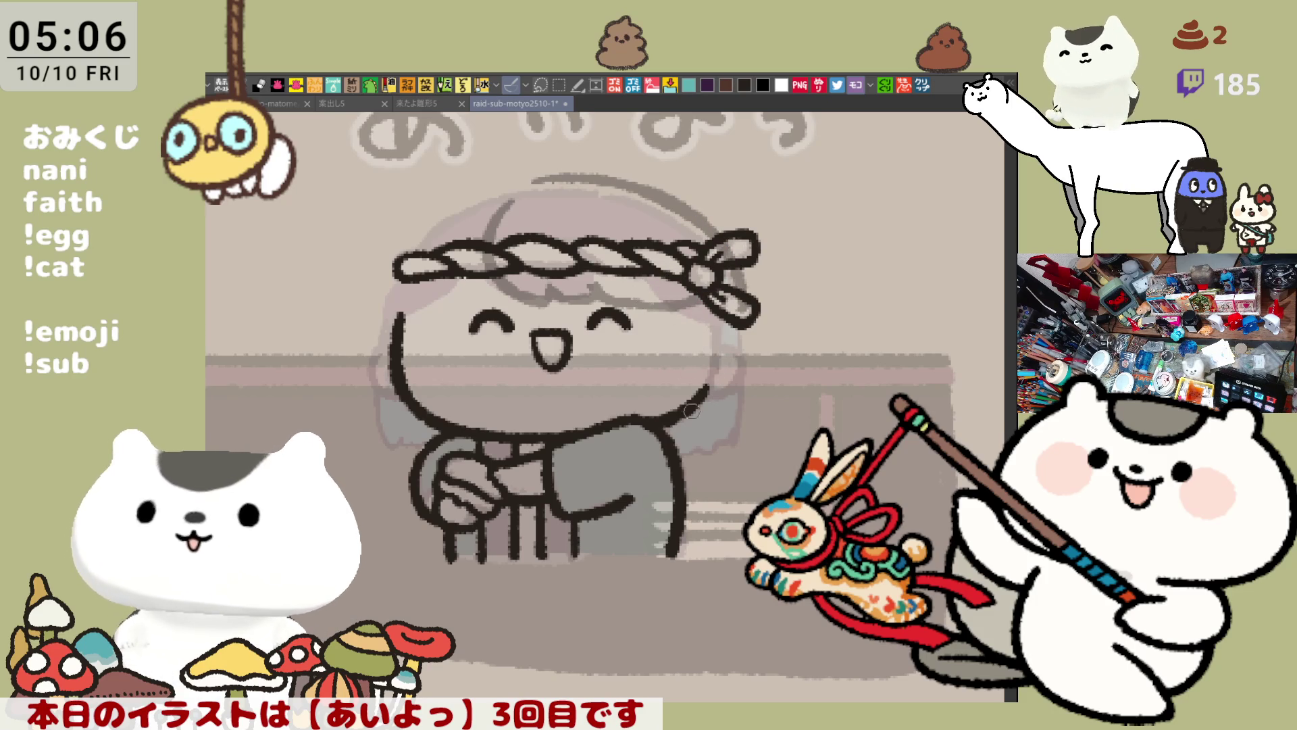
scroll(689, 304, down, 1)
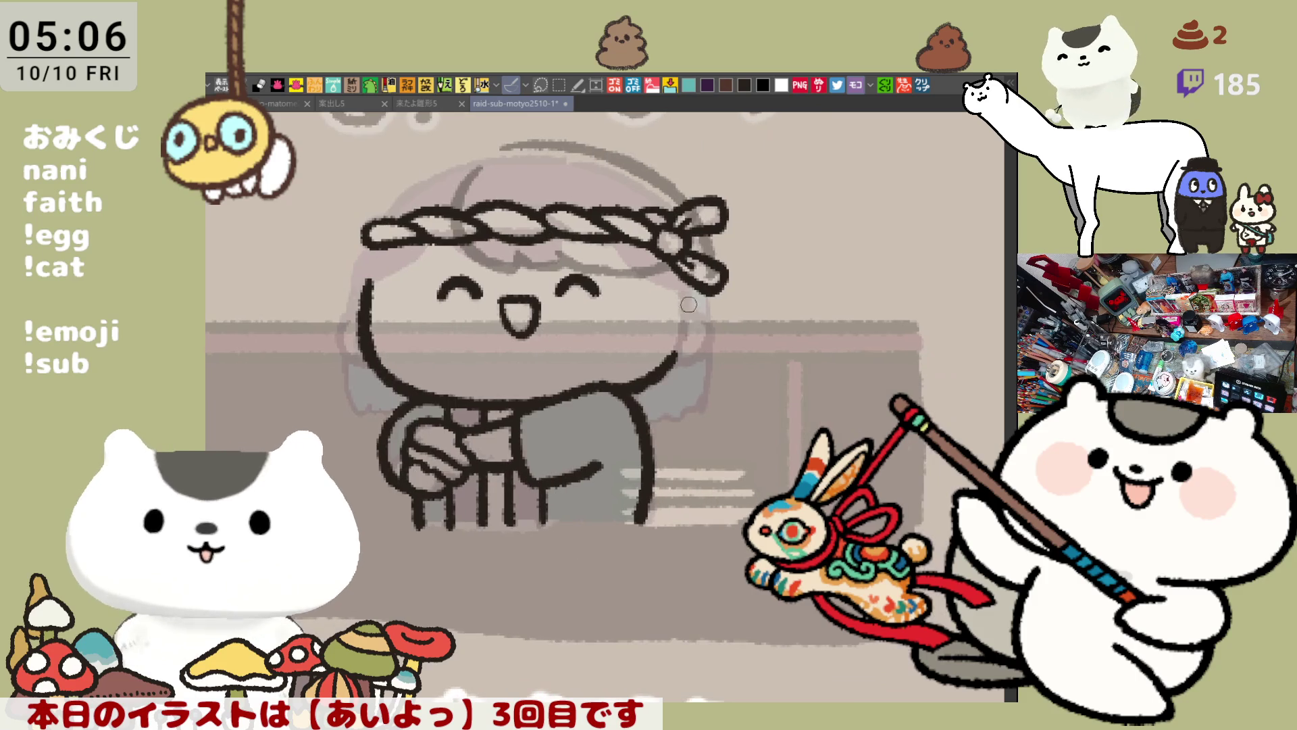
Add hair strands by the cheek, along the left edge and up to the headband, then mirror the view
mouse_move(635, 270)
mouse_down()
mouse_move(649, 348)
mouse_move(676, 329)
mouse_move(709, 365)
mouse_move(693, 325)
mouse_move(730, 372)
mouse_move(697, 313)
mouse_move(713, 341)
mouse_move(703, 372)
mouse_move(693, 318)
mouse_move(718, 332)
mouse_move(693, 315)
mouse_move(765, 382)
mouse_up()
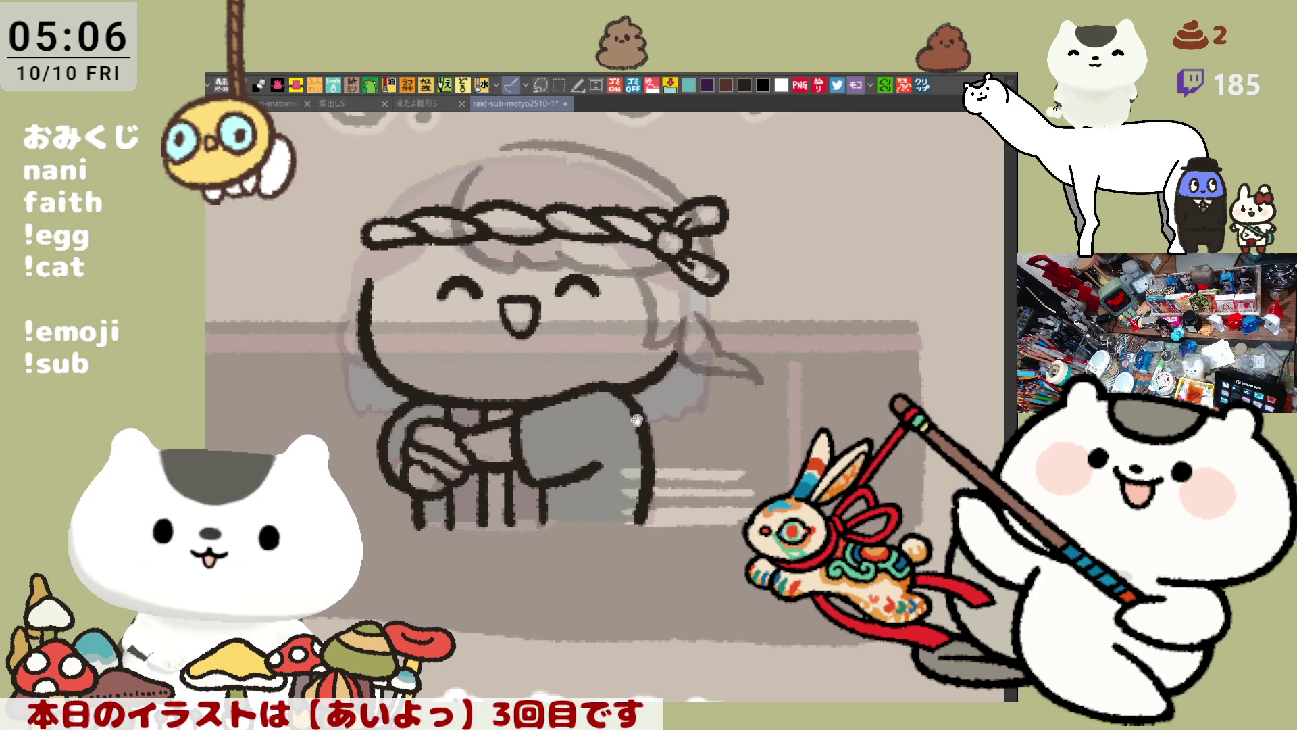
drag(537, 373, 608, 376)
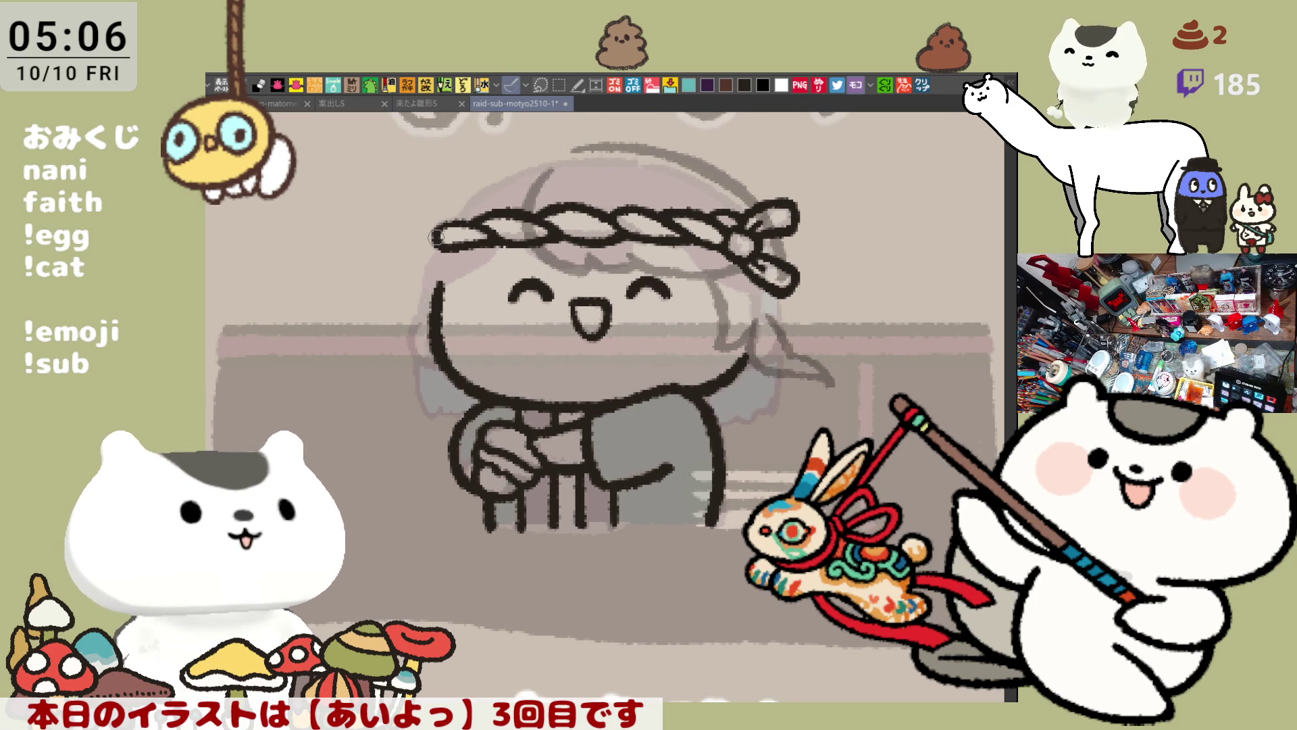
drag(437, 238, 415, 352)
key(ctrl+z)
drag(437, 240, 416, 352)
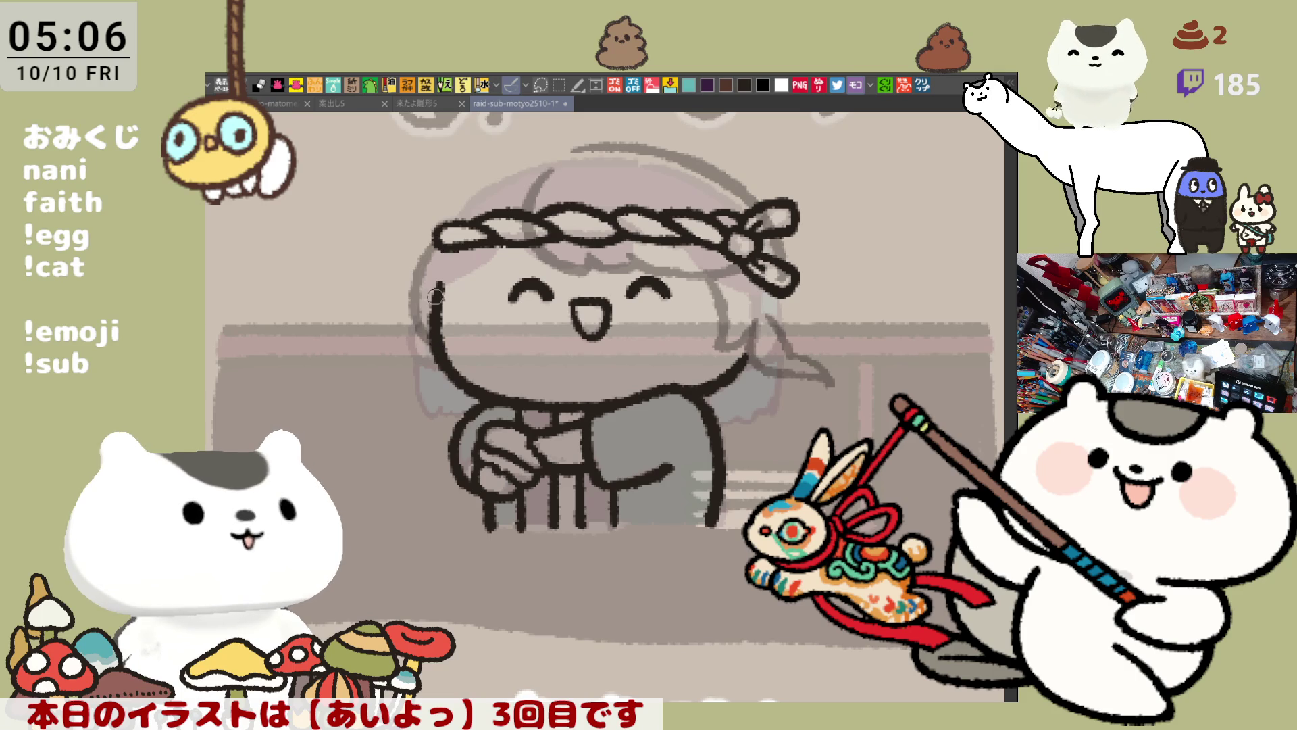
mouse_move(446, 273)
mouse_down()
mouse_move(507, 236)
mouse_move(468, 268)
mouse_up()
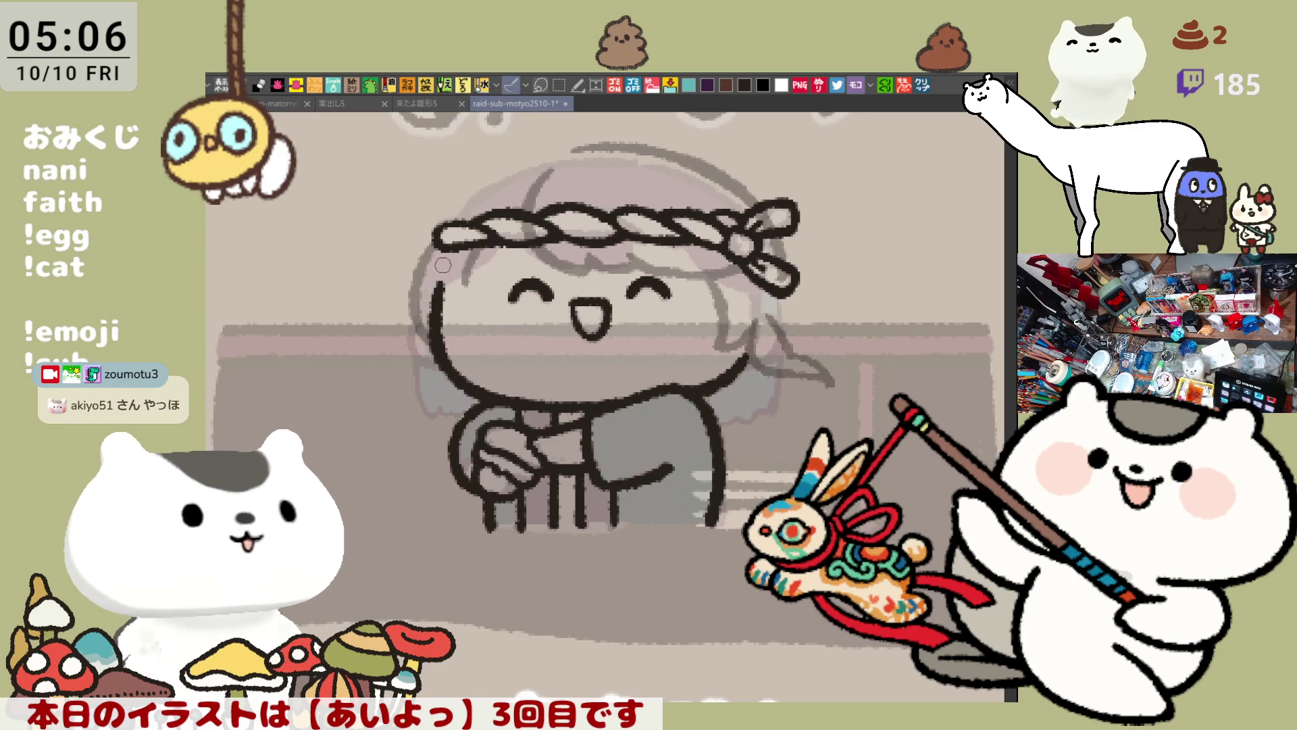
key(h)
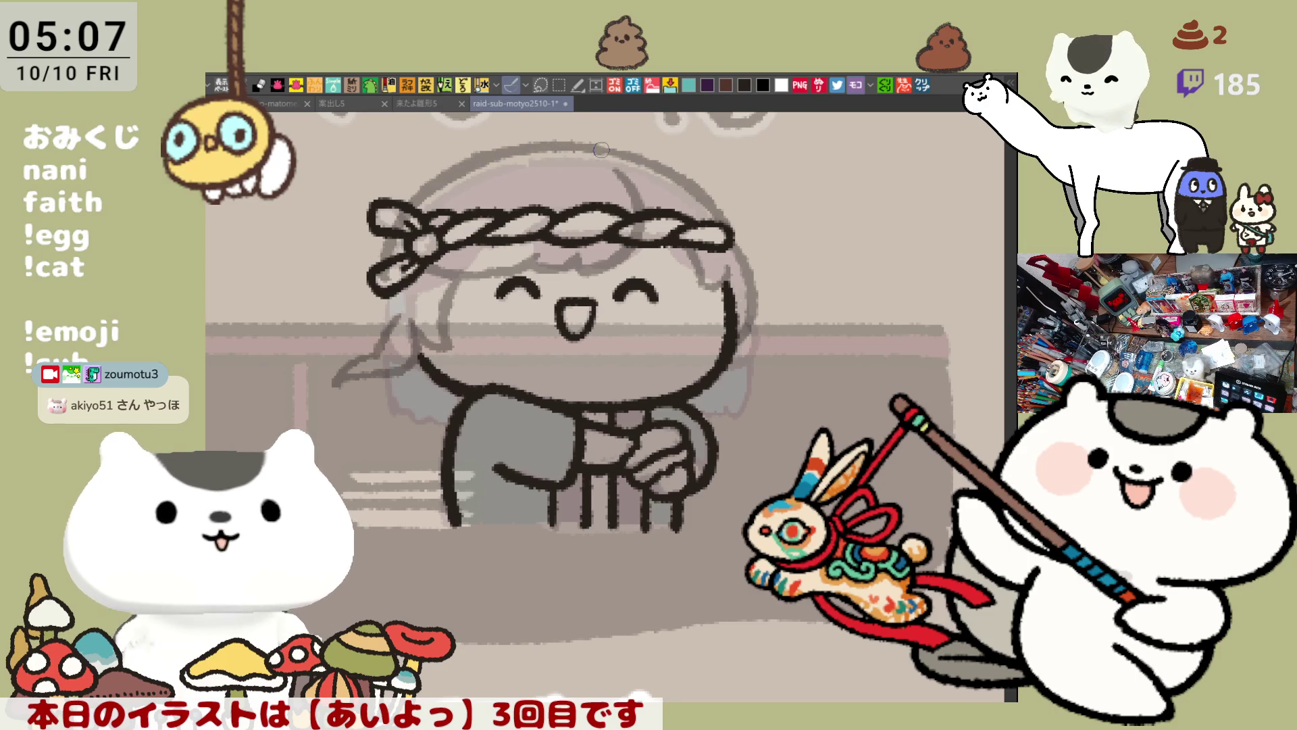
Restore the normal view orientation and sketch the bow's arc across the head top, retrying several strokes
key(h)
drag(598, 241, 544, 309)
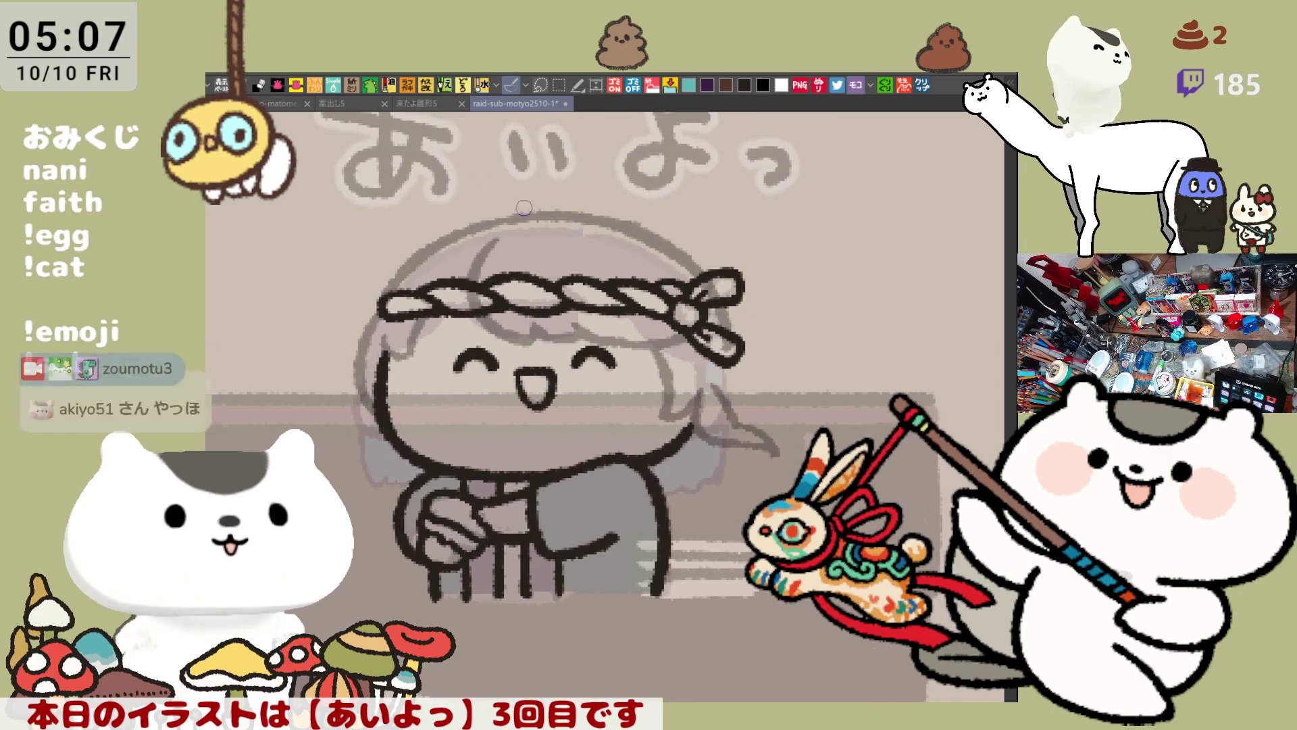
drag(497, 219, 595, 201)
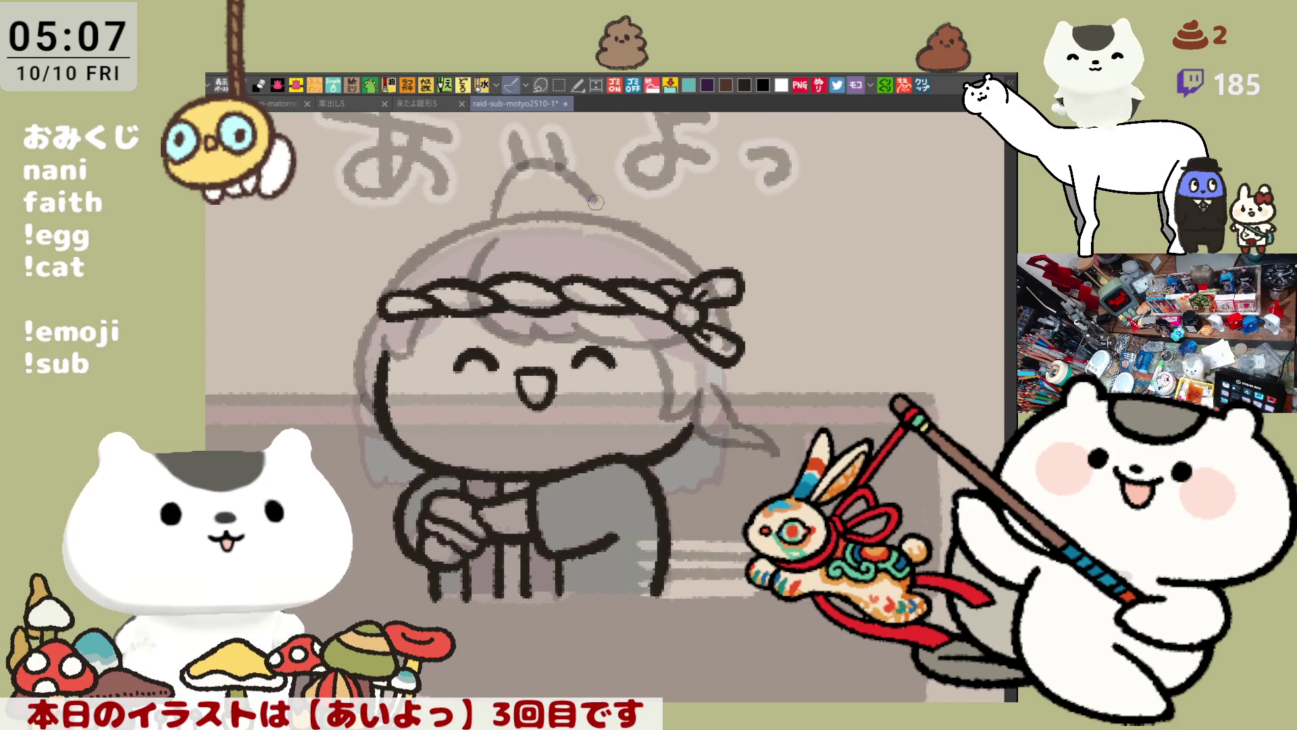
key(ctrl+z)
drag(505, 215, 682, 183)
key(ctrl+z)
mouse_move(602, 213)
mouse_down()
mouse_move(726, 183)
mouse_move(676, 177)
mouse_move(737, 217)
mouse_up()
key(ctrl+z)
key(ctrl+z)
mouse_move(595, 208)
mouse_down()
mouse_move(708, 206)
mouse_move(691, 257)
mouse_up()
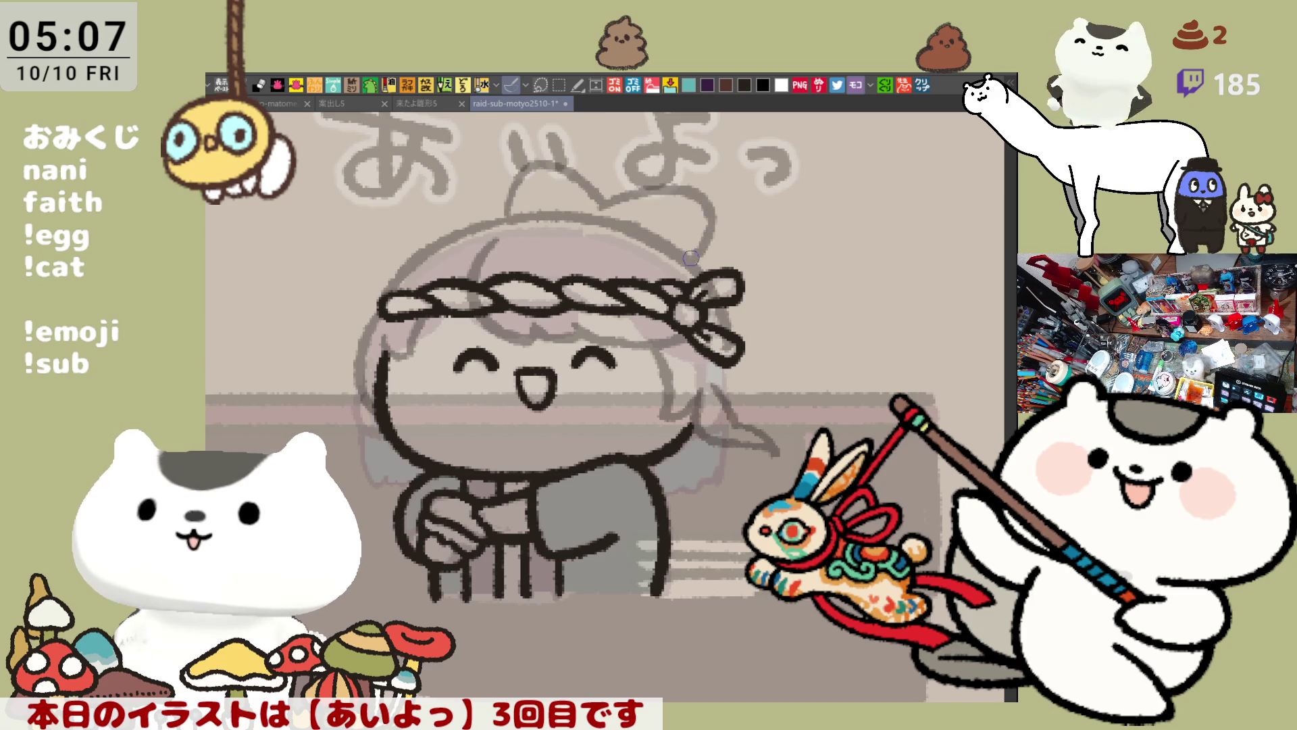
key(ctrl+z)
key(ctrl+z)
mouse_move(598, 206)
mouse_down()
mouse_move(696, 192)
mouse_move(706, 203)
mouse_move(696, 188)
mouse_move(701, 254)
mouse_up()
key(ctrl+z)
Sketch the bow's right loop edge and its inner line, redrawing until it fits
key(ctrl+z)
drag(696, 193, 699, 255)
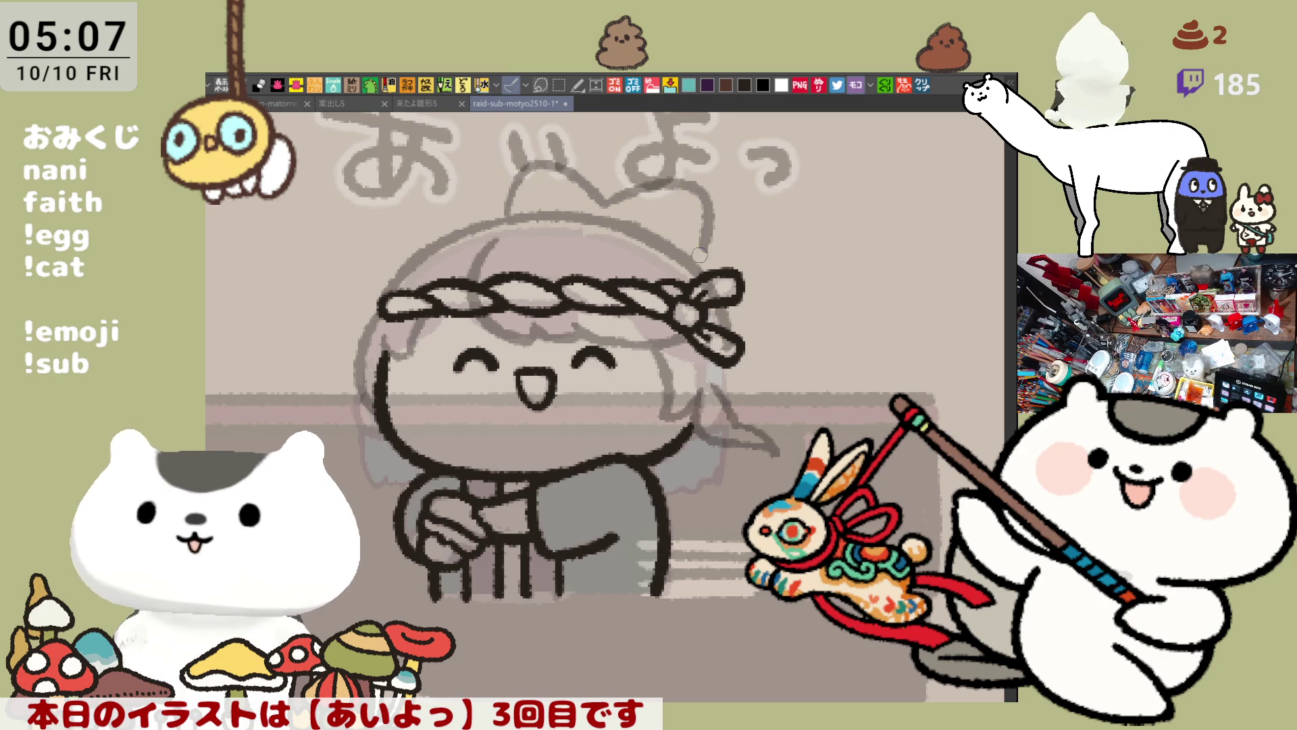
key(ctrl+z)
drag(696, 189, 702, 246)
key(ctrl+z)
mouse_move(692, 179)
mouse_down()
mouse_move(708, 219)
mouse_move(693, 252)
mouse_up()
key(ctrl+z)
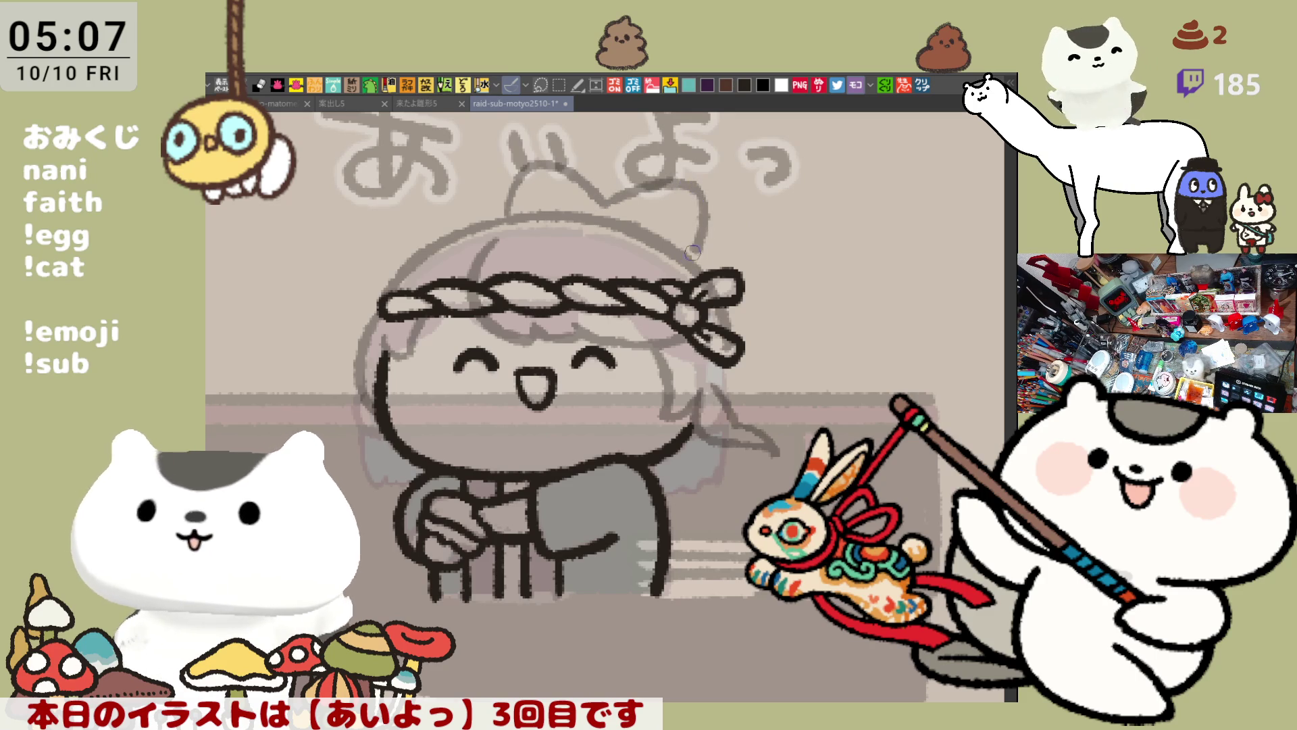
key(ctrl+z)
mouse_move(696, 177)
mouse_down()
mouse_move(706, 199)
mouse_move(694, 260)
mouse_up()
key(ctrl+z)
key(ctrl+z)
drag(695, 177, 688, 258)
key(ctrl+z)
drag(695, 177, 688, 254)
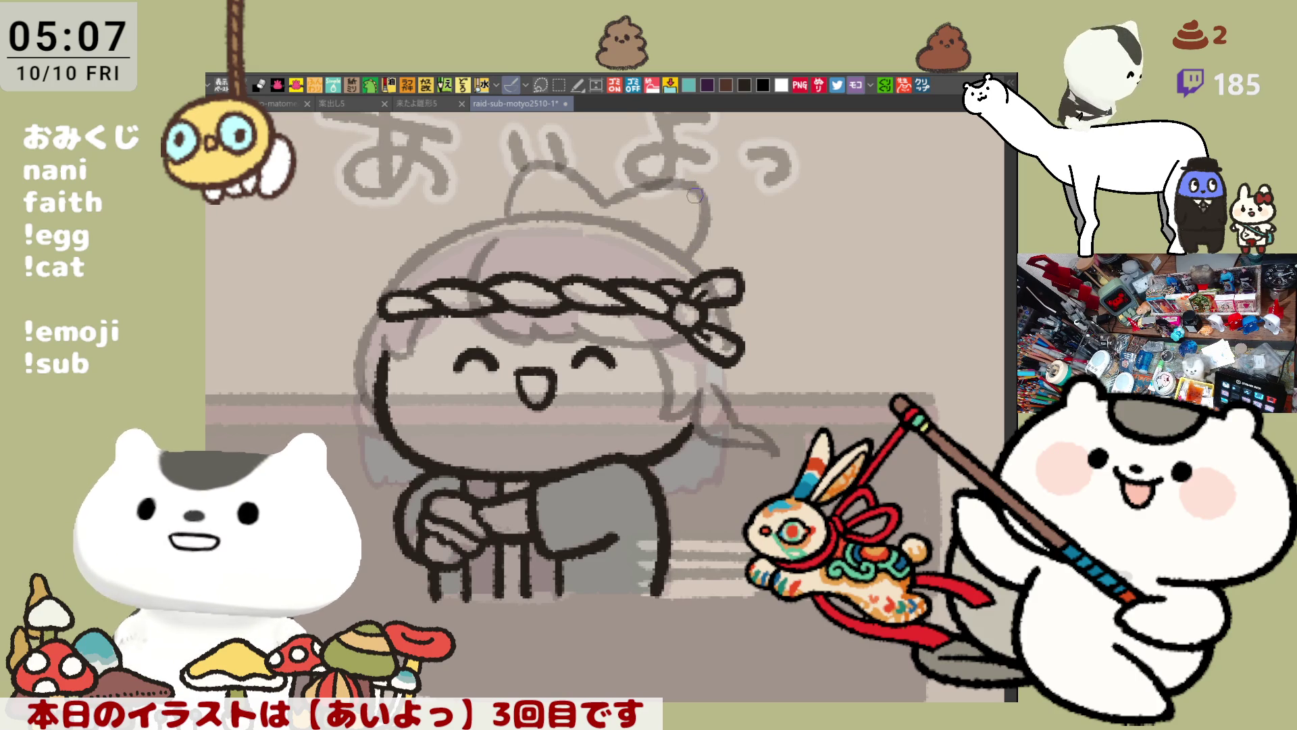
drag(666, 207, 659, 233)
drag(693, 177, 665, 250)
key(ctrl+z)
drag(689, 176, 664, 239)
key(ctrl+z)
Sketch the bow's left loop and add fold lines in both loops
drag(560, 175, 527, 224)
key(ctrl+z)
mouse_move(565, 161)
mouse_down()
mouse_move(537, 191)
mouse_move(534, 221)
mouse_up()
key(ctrl+z)
key(ctrl+z)
mouse_move(565, 162)
mouse_down()
mouse_move(535, 220)
mouse_move(546, 212)
mouse_up()
key(ctrl+z)
drag(569, 166, 550, 210)
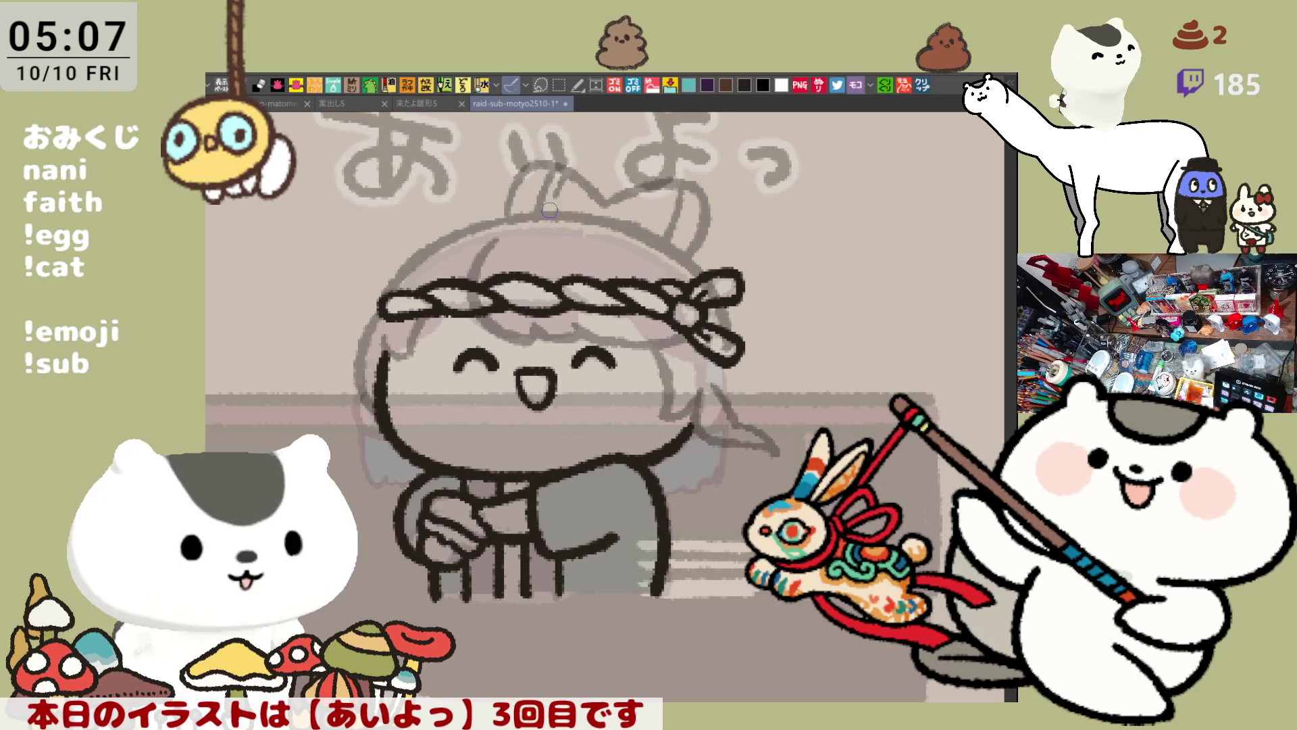
drag(550, 165, 524, 215)
drag(542, 167, 523, 212)
drag(667, 181, 652, 231)
key(ctrl+z)
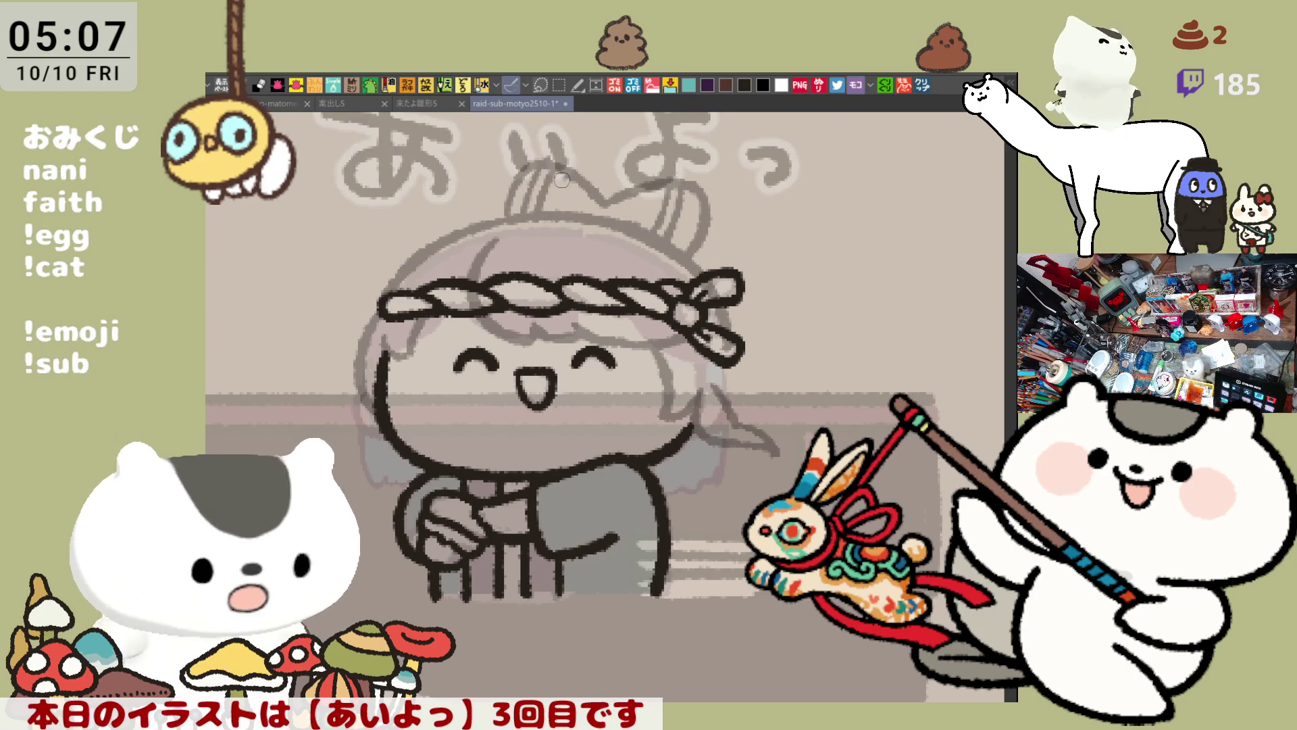
mouse_move(655, 181)
mouse_down()
mouse_move(635, 233)
mouse_move(635, 199)
mouse_move(650, 194)
mouse_up()
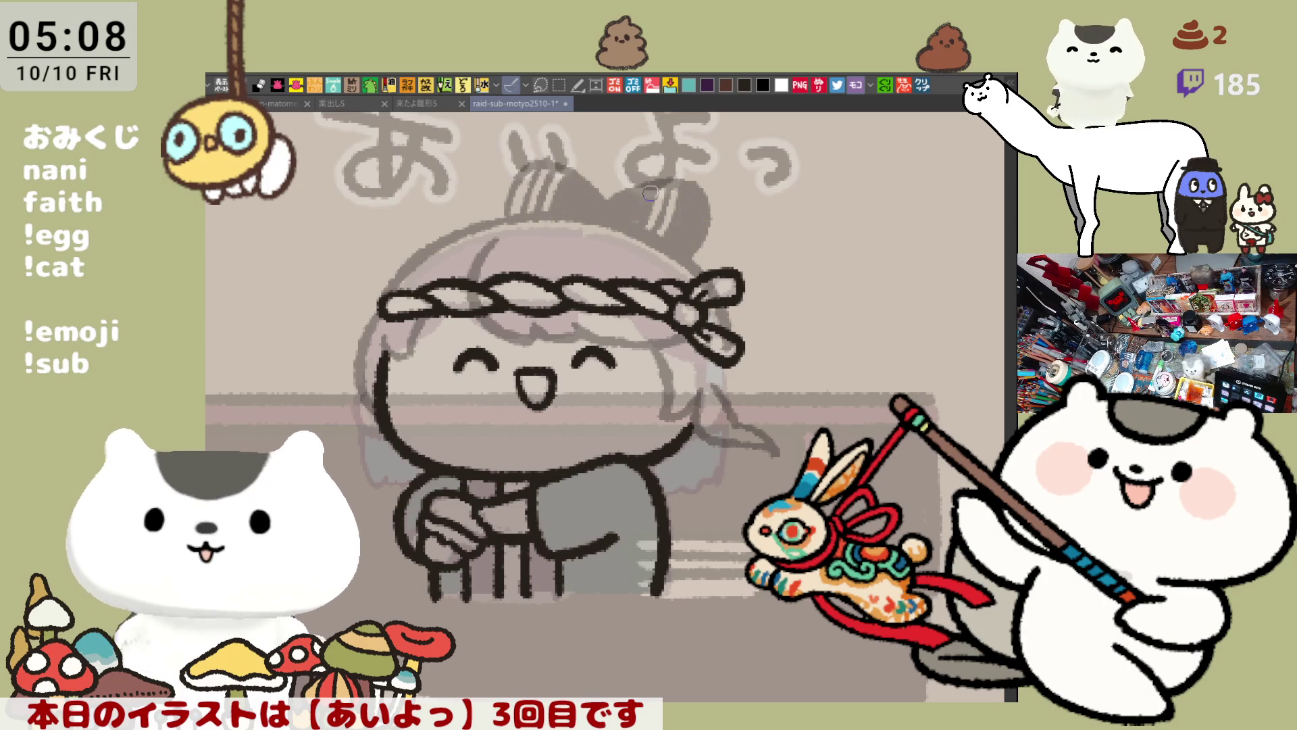
Shade the left bow loop and the centre knot a darker grey
drag(531, 181, 535, 173)
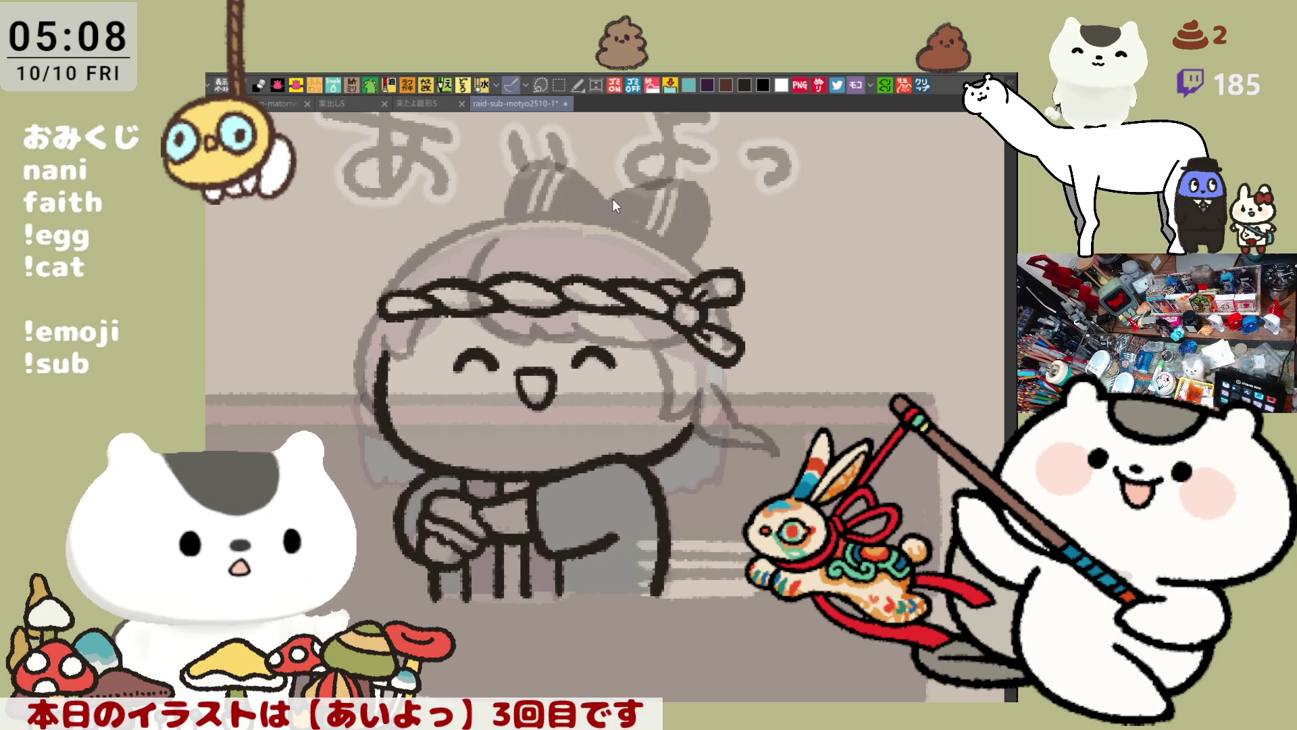
drag(604, 201, 593, 207)
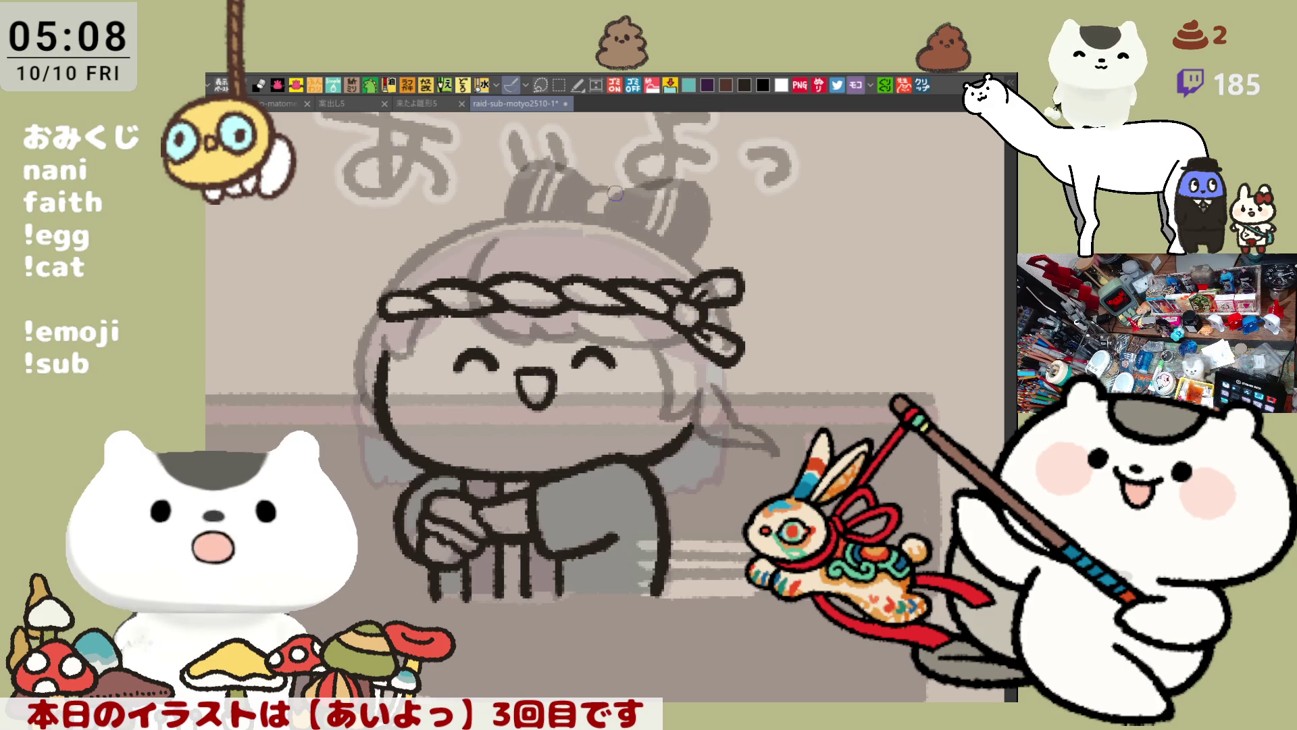
drag(607, 192, 597, 198)
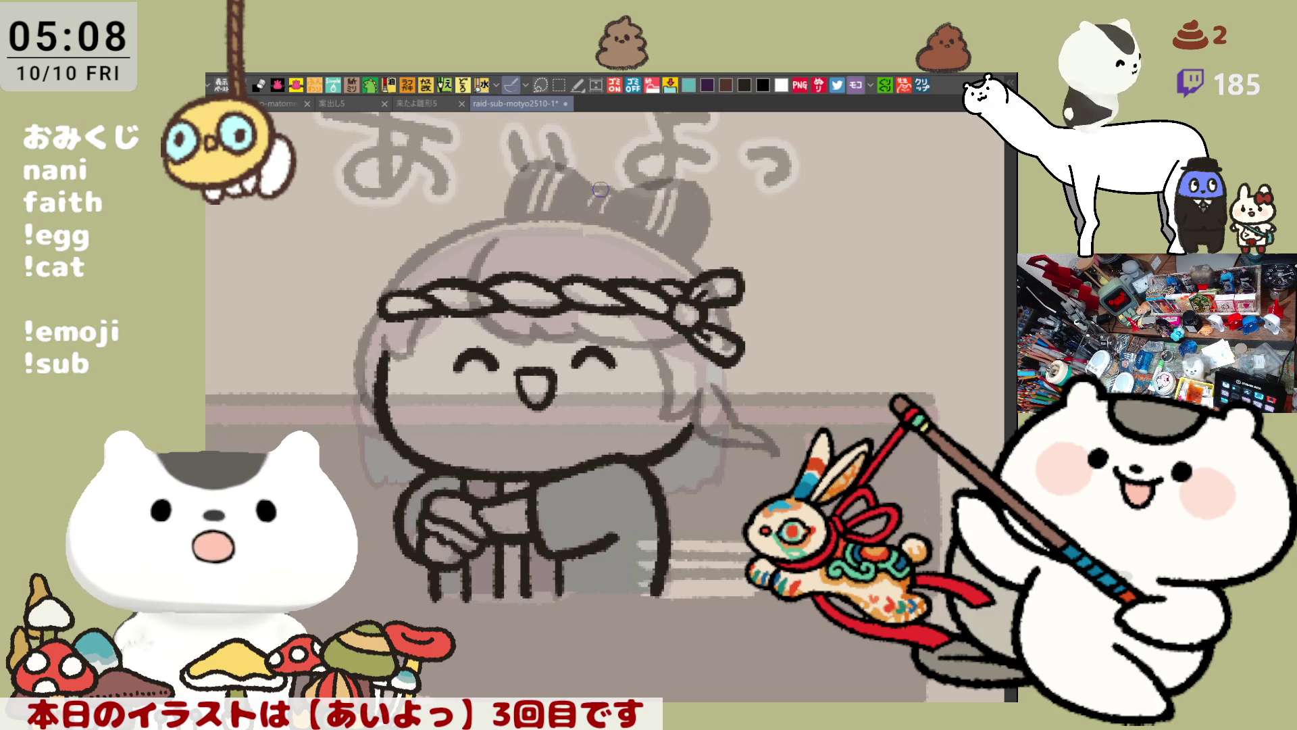
Outline the left side of the hair
scroll(591, 200, up, 3)
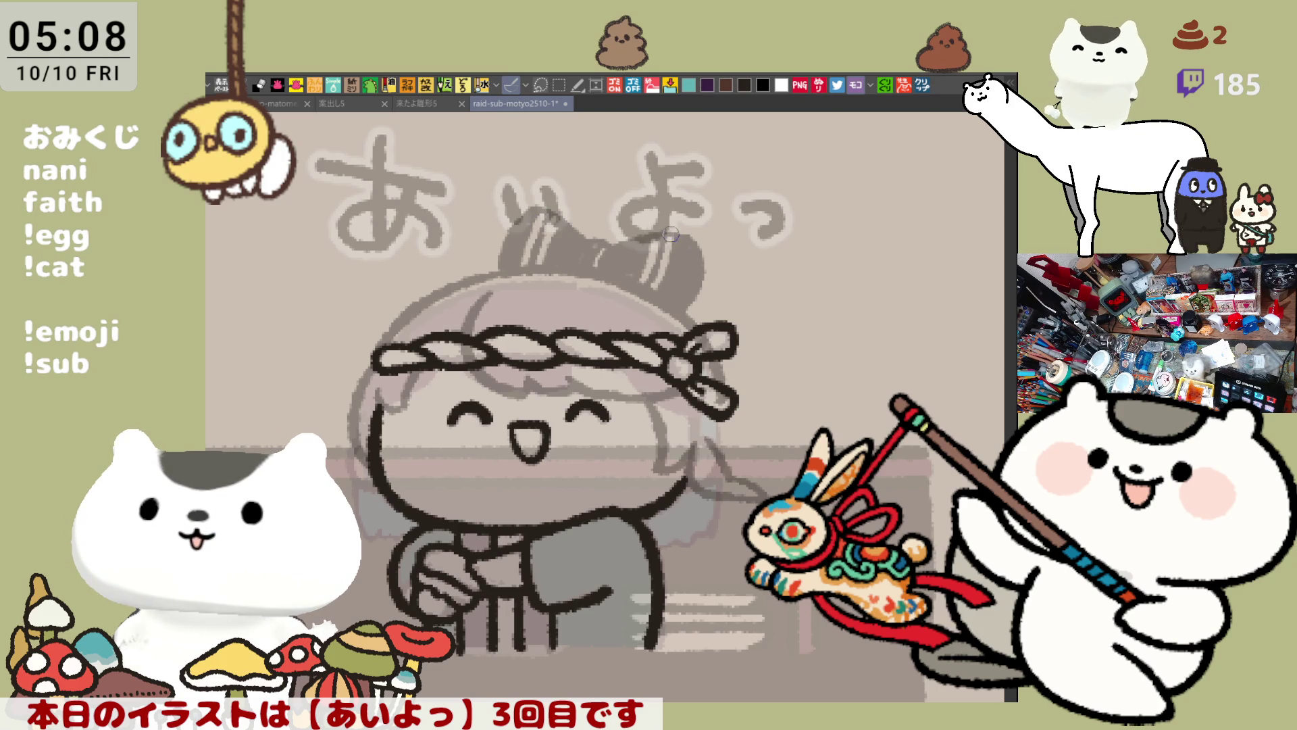
drag(378, 446, 430, 396)
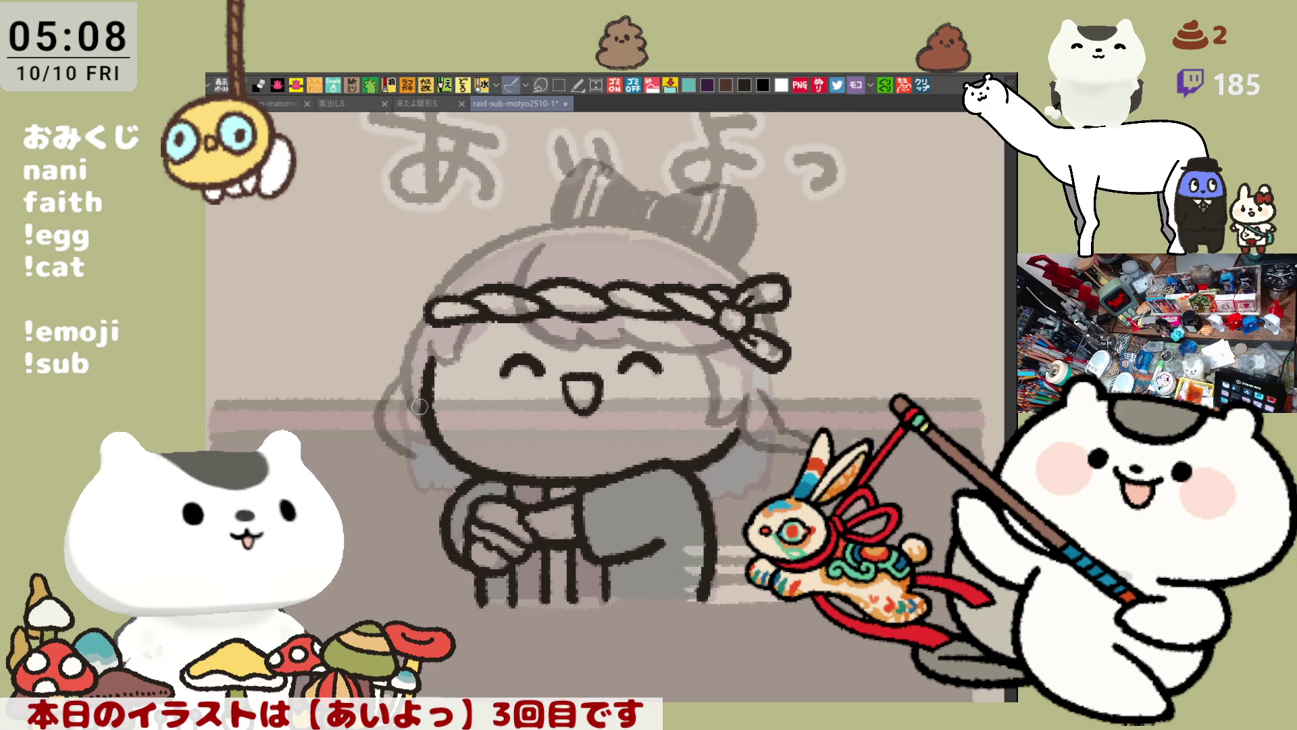
mouse_move(397, 362)
mouse_down()
mouse_move(375, 420)
mouse_move(403, 433)
mouse_up()
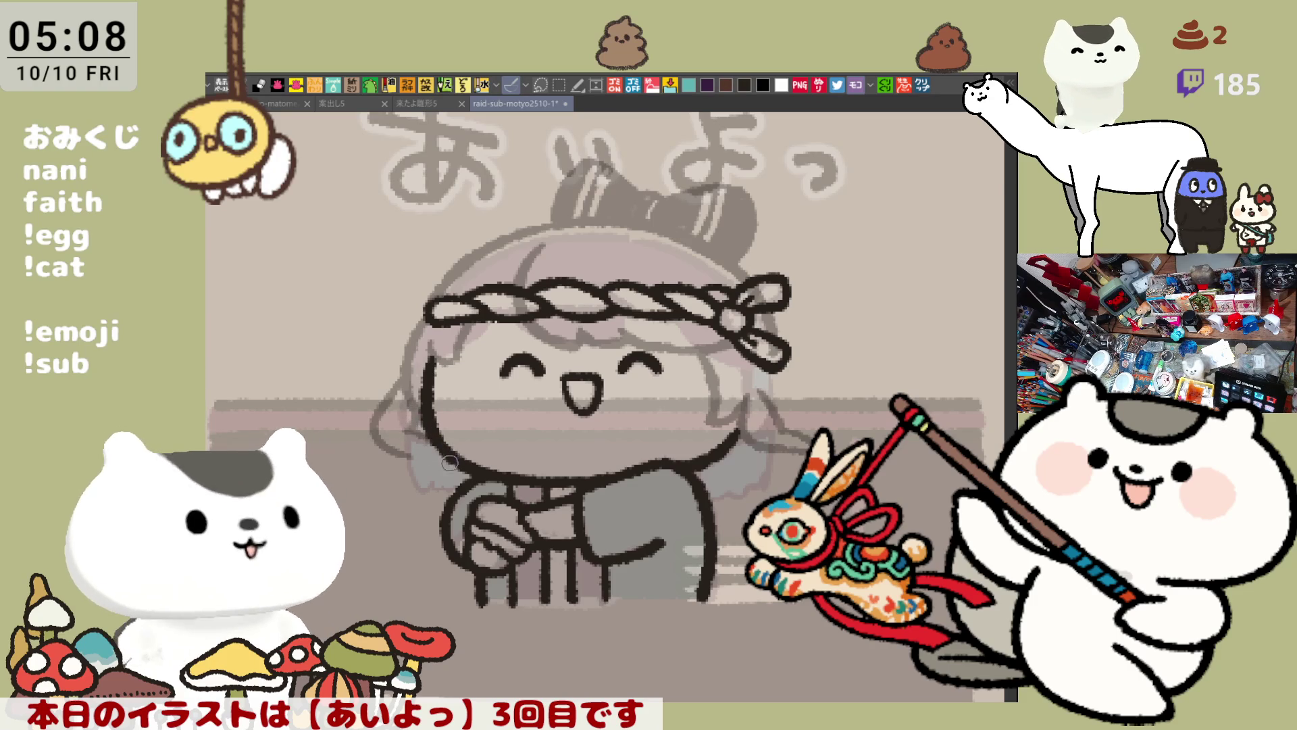
drag(597, 415, 543, 382)
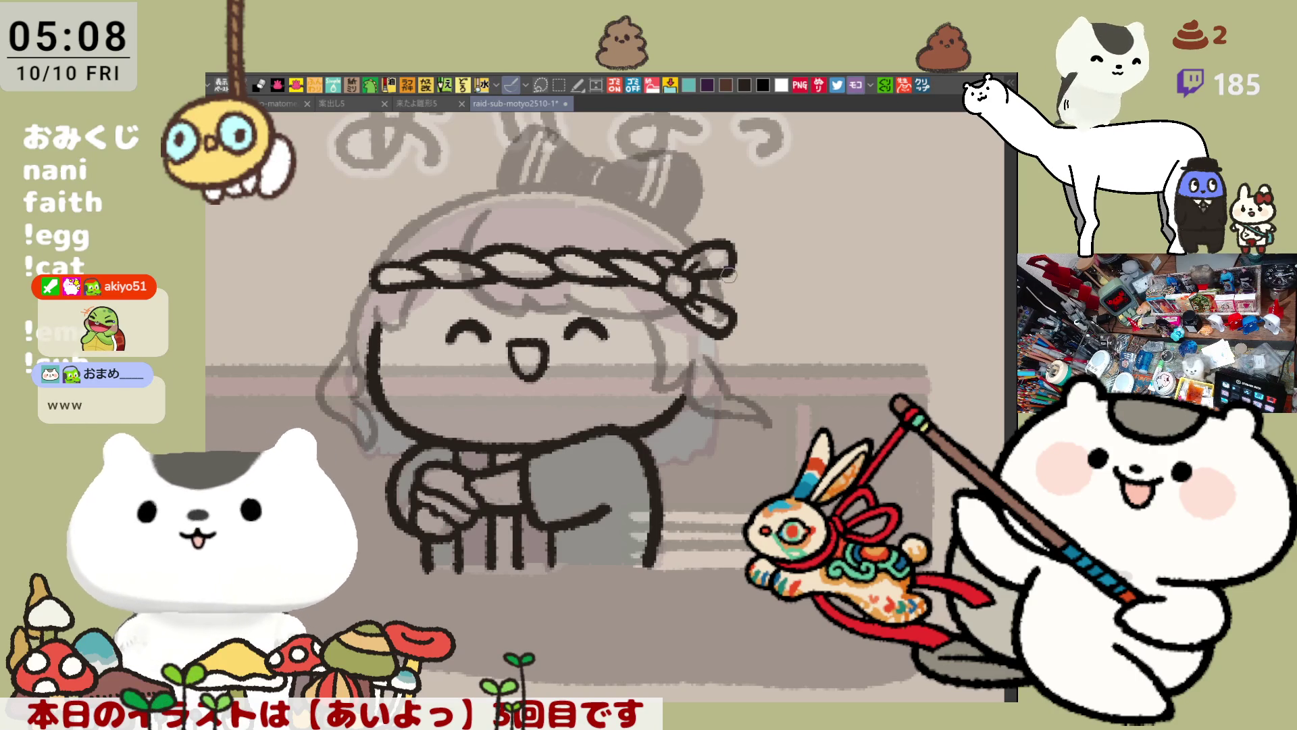
Darken the bow's top edge and sketch a curve trailing down from its right side
scroll(736, 293, up, 2)
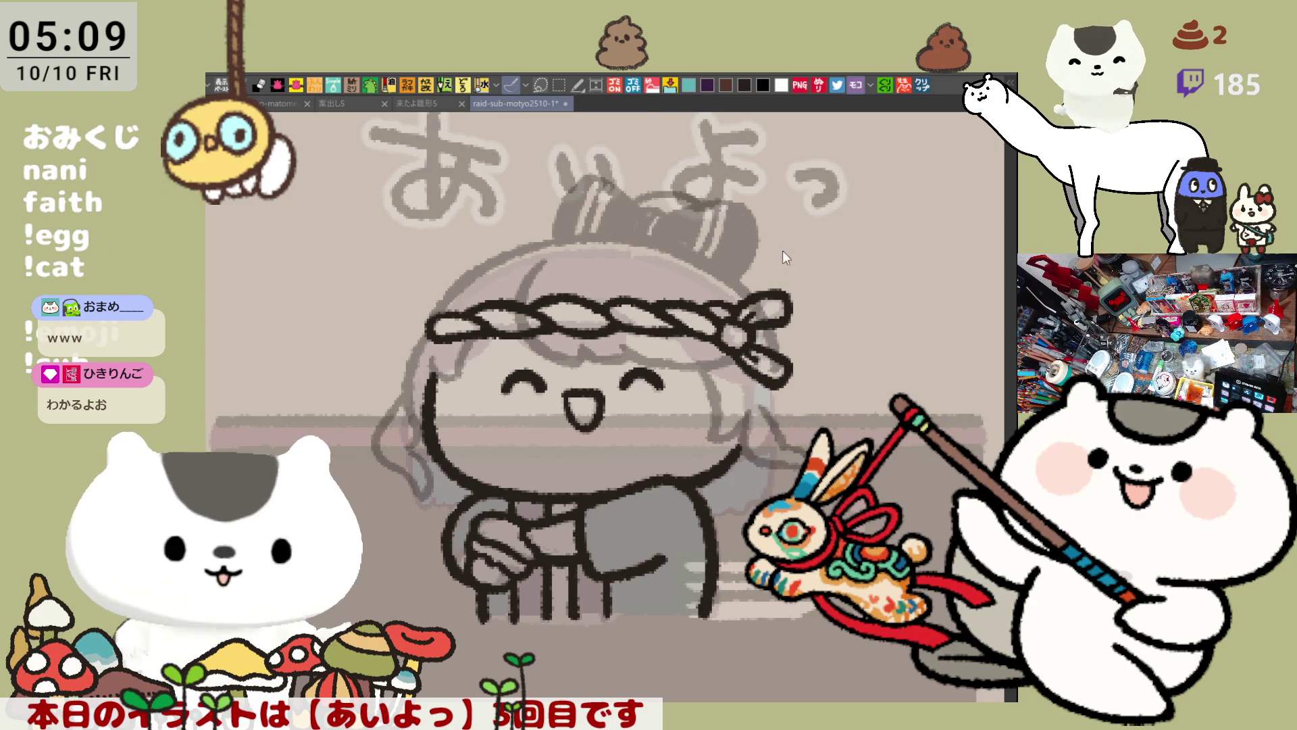
drag(757, 231, 821, 354)
key(ctrl+z)
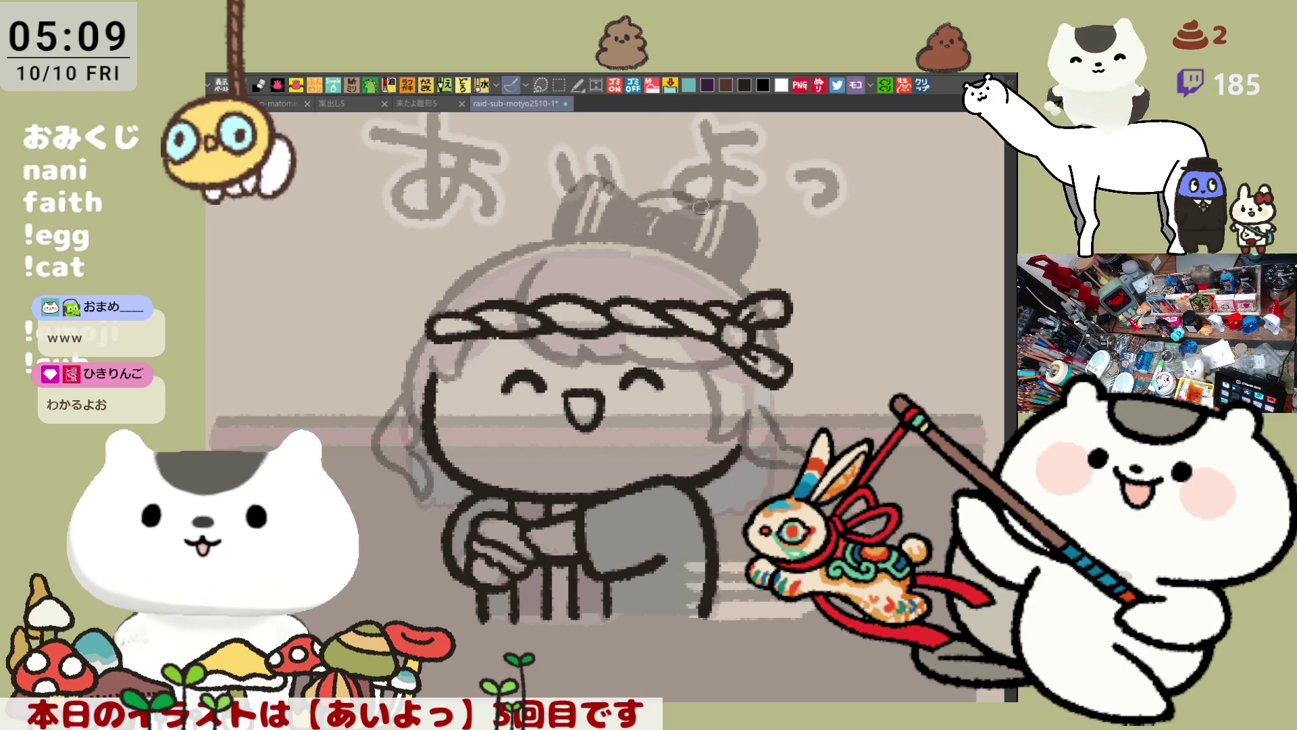
drag(659, 197, 705, 207)
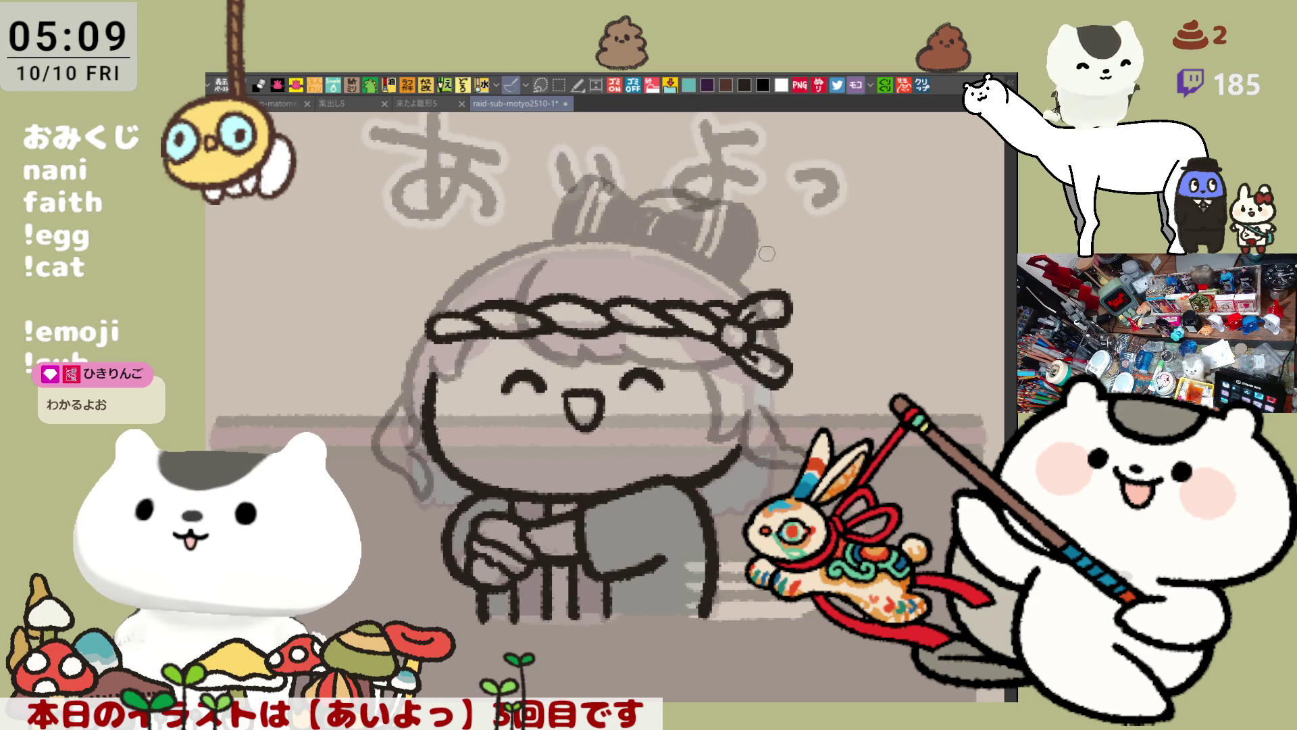
drag(743, 228, 834, 315)
key(ctrl+z)
drag(754, 240, 838, 338)
key(ctrl+z)
drag(746, 237, 859, 390)
key(ctrl+z)
drag(747, 227, 845, 400)
key(ctrl+z)
mouse_move(756, 241)
mouse_down()
mouse_move(846, 356)
mouse_move(845, 392)
mouse_up()
key(ctrl+z)
drag(754, 234, 828, 406)
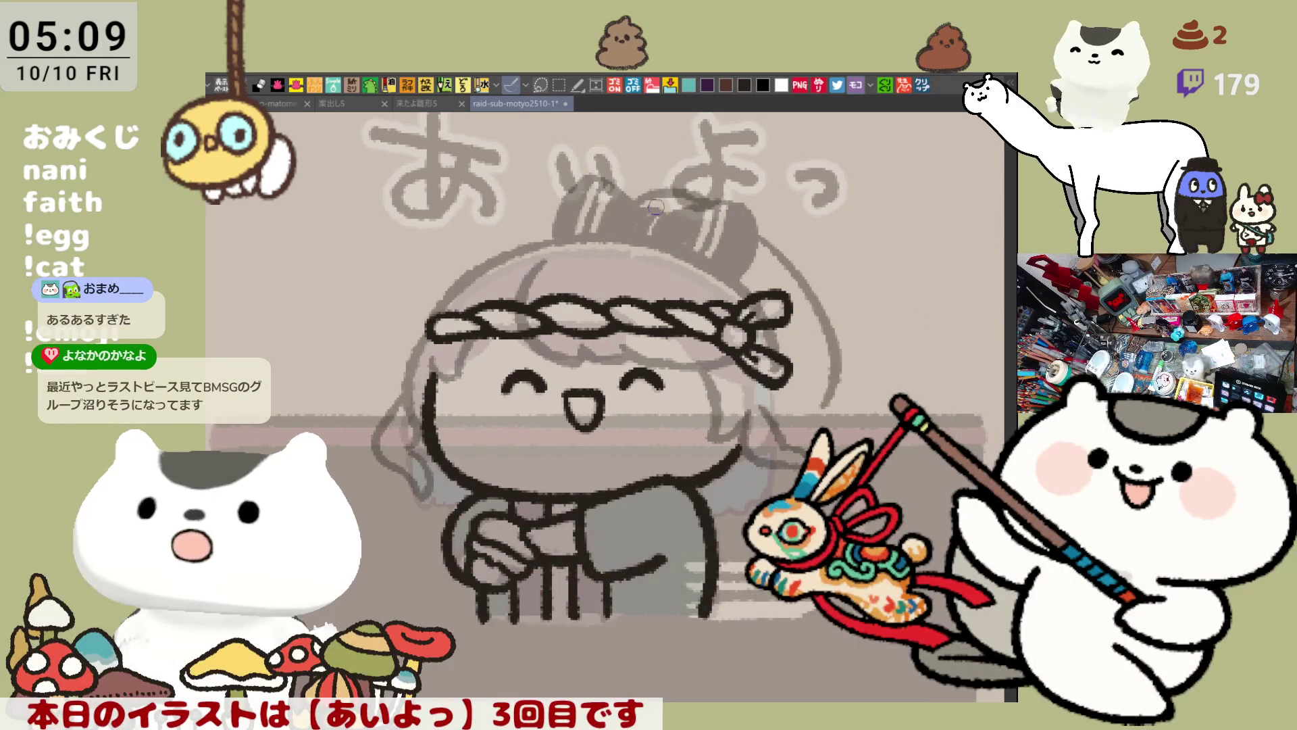
Outline the bow top and draw the right hair outline from the bow past the headband
drag(632, 209, 687, 204)
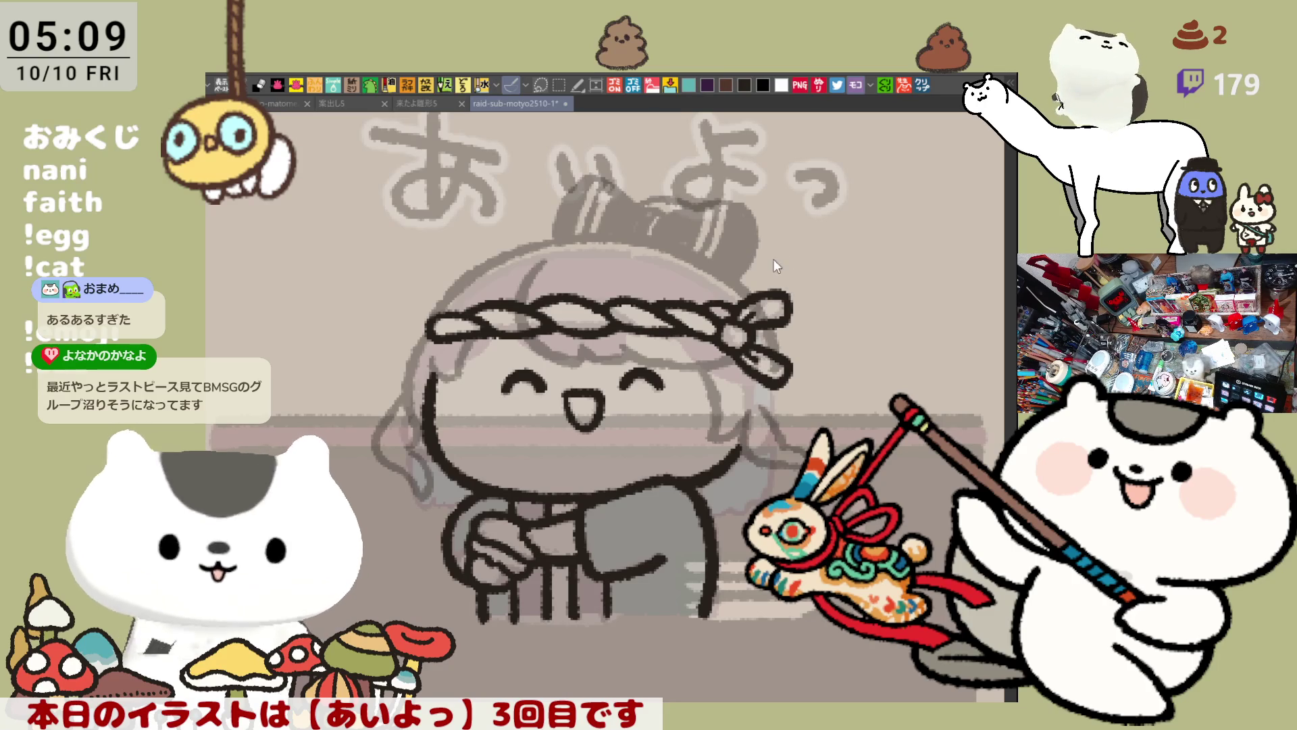
mouse_move(752, 231)
mouse_down()
mouse_move(799, 297)
mouse_move(814, 405)
mouse_move(757, 238)
mouse_move(801, 382)
mouse_up()
key(ctrl+z)
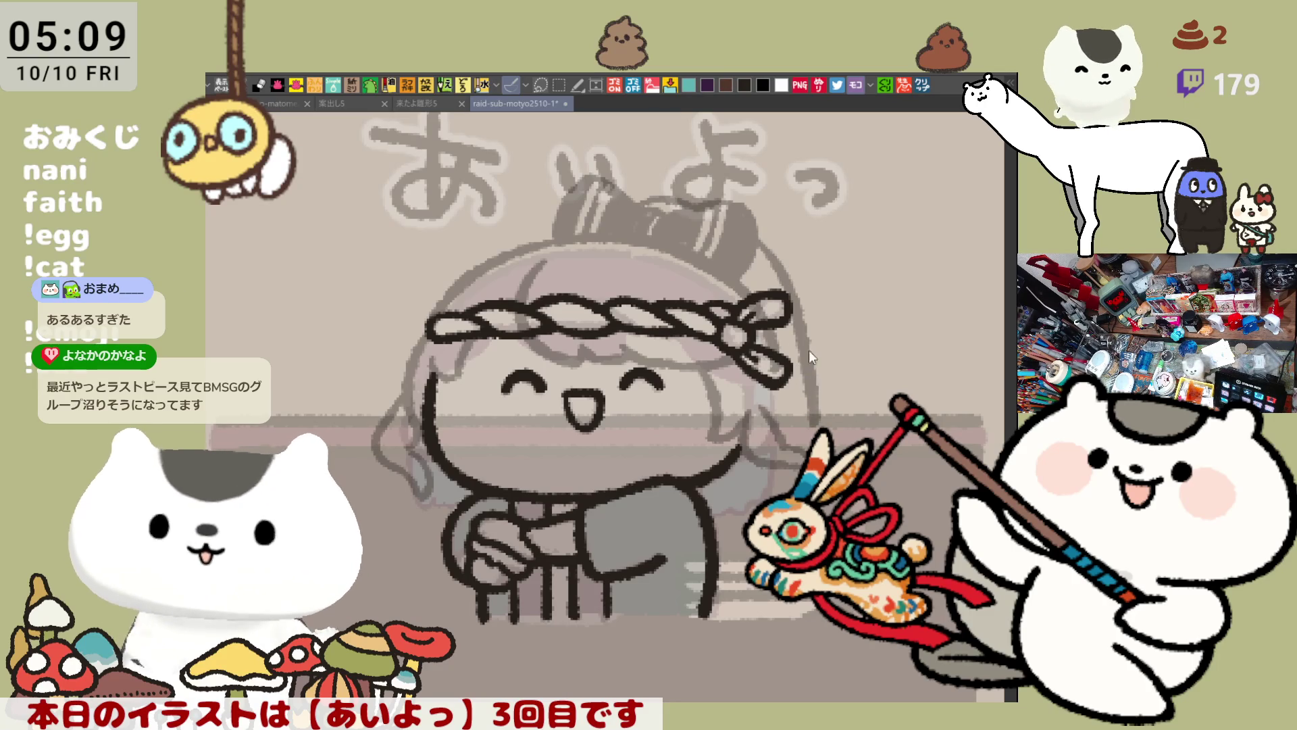
key(ctrl+z)
drag(756, 230, 811, 430)
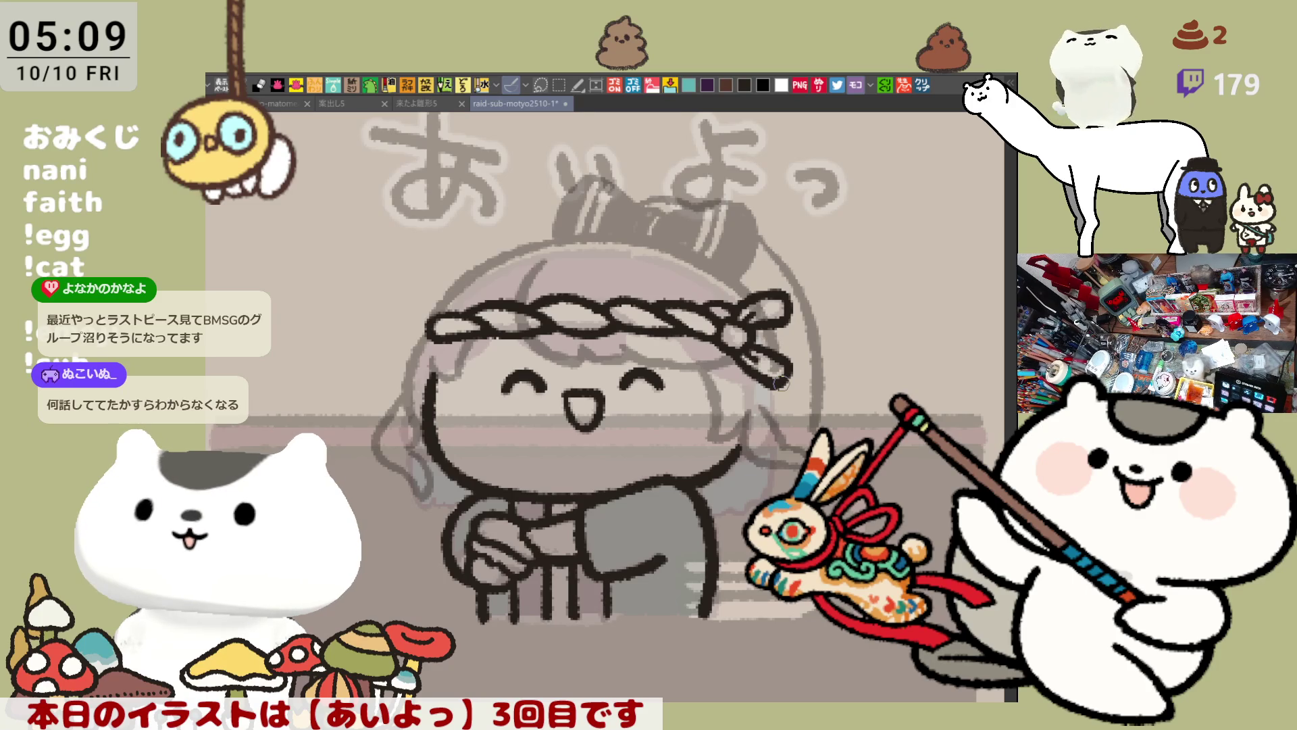
key(ctrl+z)
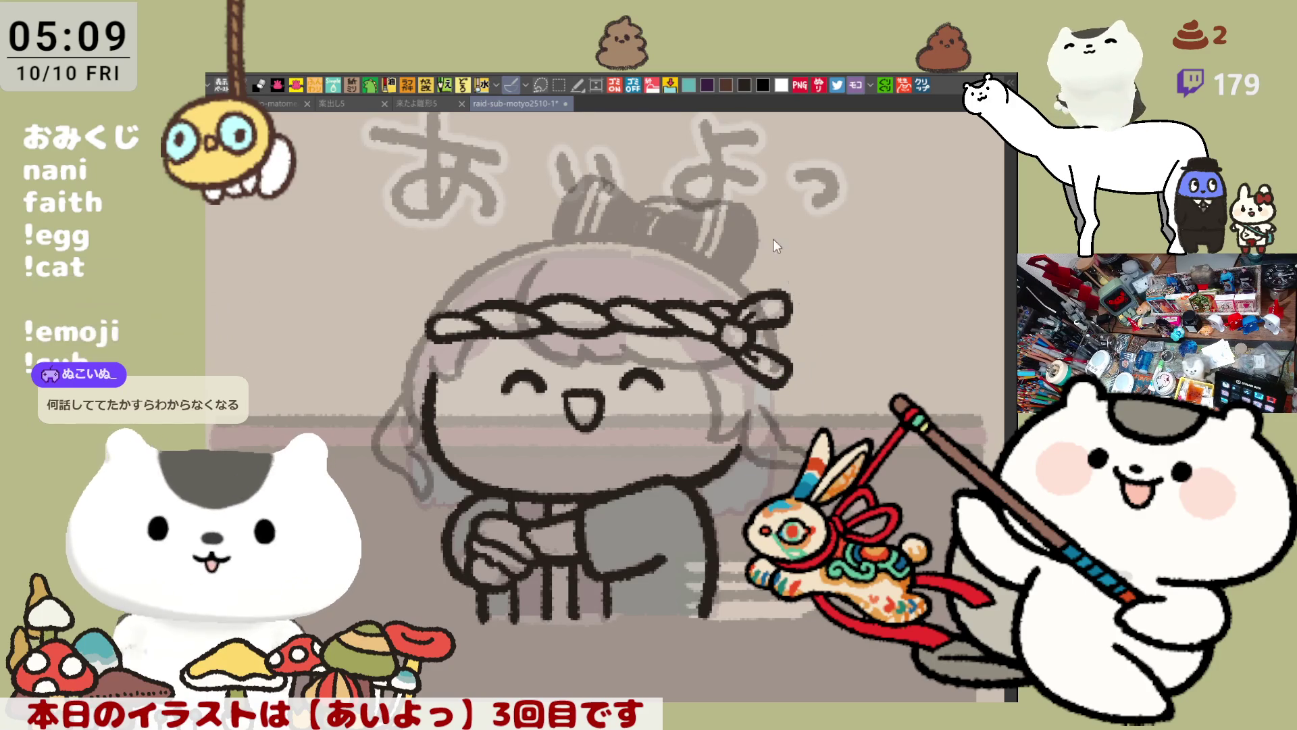
drag(750, 228, 799, 372)
key(ctrl+z)
mouse_move(751, 219)
mouse_down()
mouse_move(818, 348)
mouse_move(821, 406)
mouse_up()
key(ctrl+z)
drag(748, 213, 814, 398)
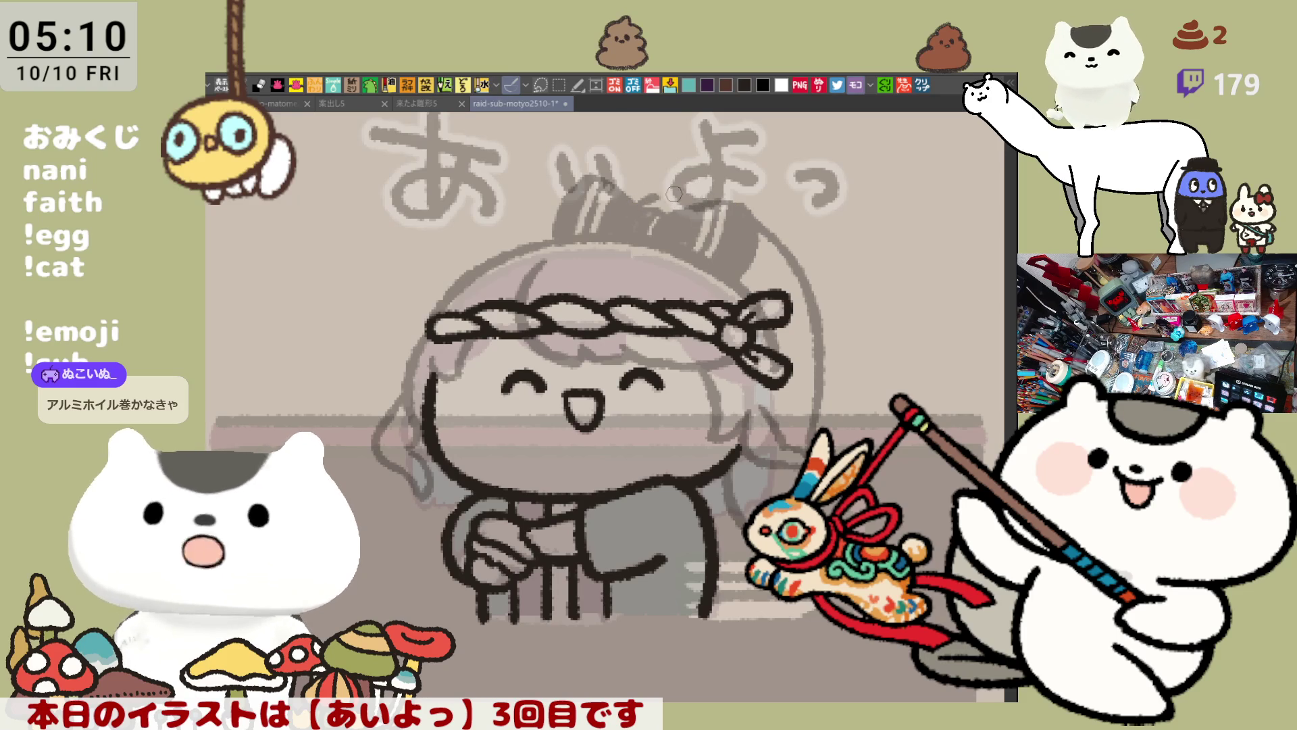
Darken the bow top, then draw a hair arc over the head extending rightward
drag(640, 207, 719, 203)
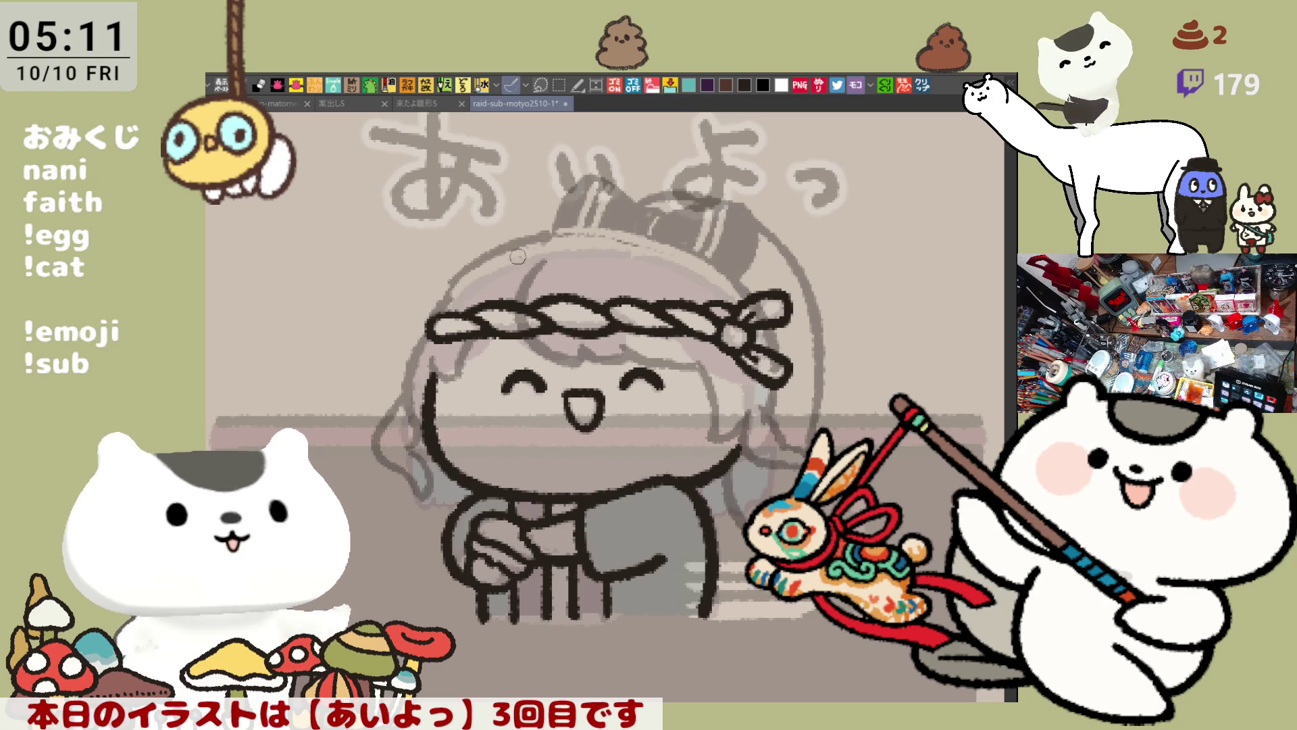
drag(449, 291, 564, 228)
key(ctrl+z)
mouse_move(452, 287)
mouse_down()
mouse_move(484, 257)
mouse_move(567, 235)
mouse_up()
key(ctrl+z)
drag(450, 291, 560, 234)
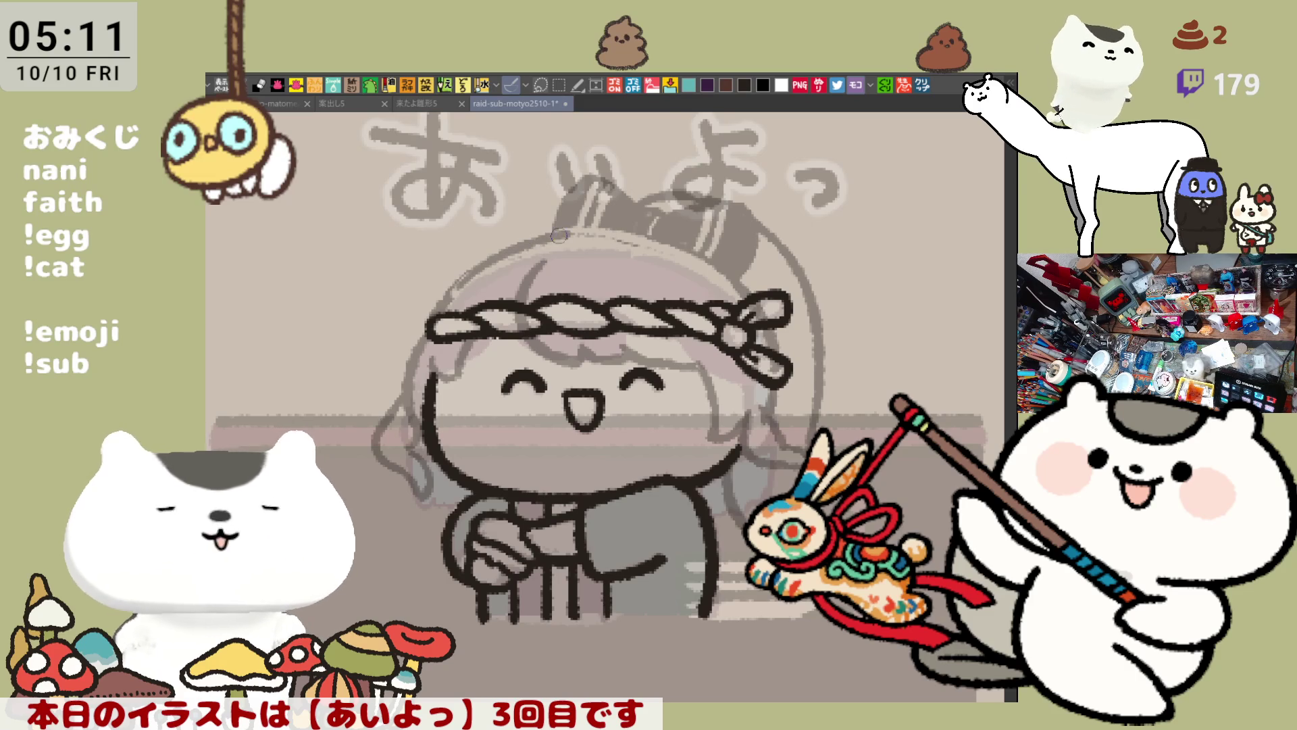
key(ctrl+z)
mouse_move(456, 290)
mouse_down()
mouse_move(565, 234)
mouse_move(676, 251)
mouse_up()
key(ctrl+z)
key(ctrl+z)
drag(529, 240, 702, 263)
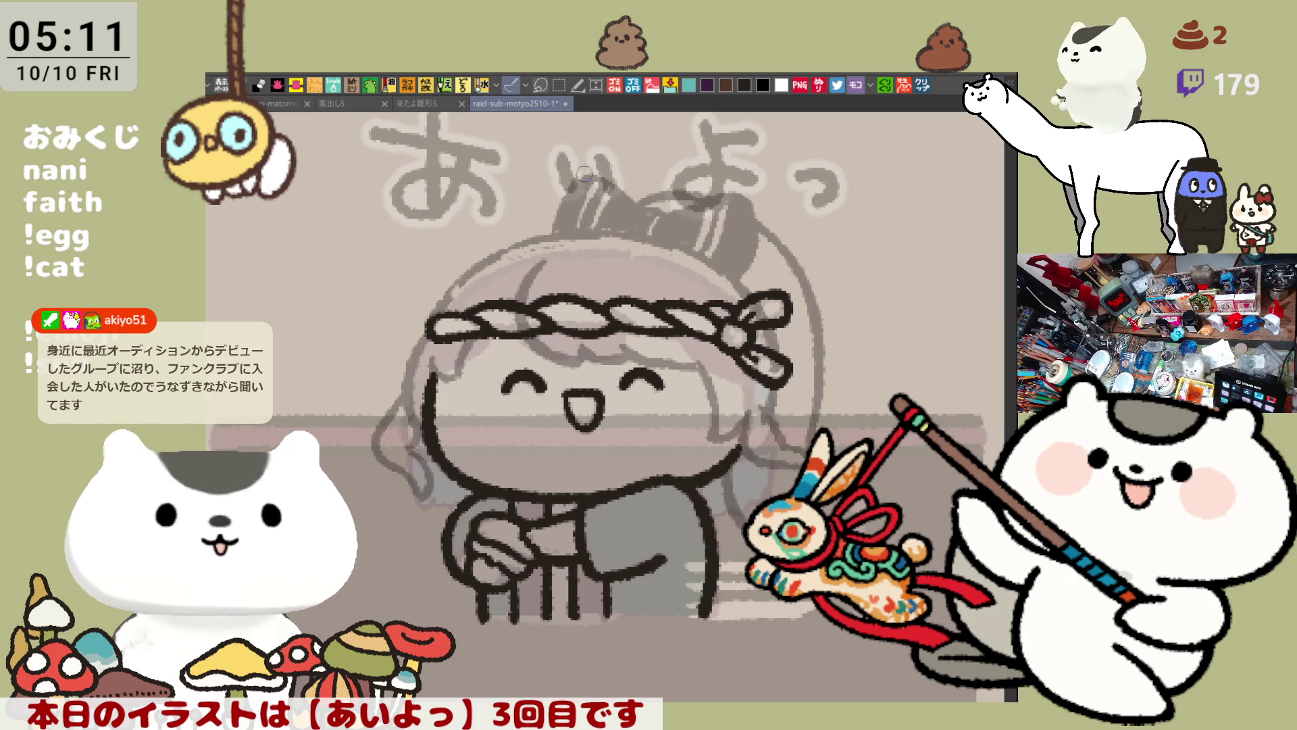
scroll(681, 226, down, 2)
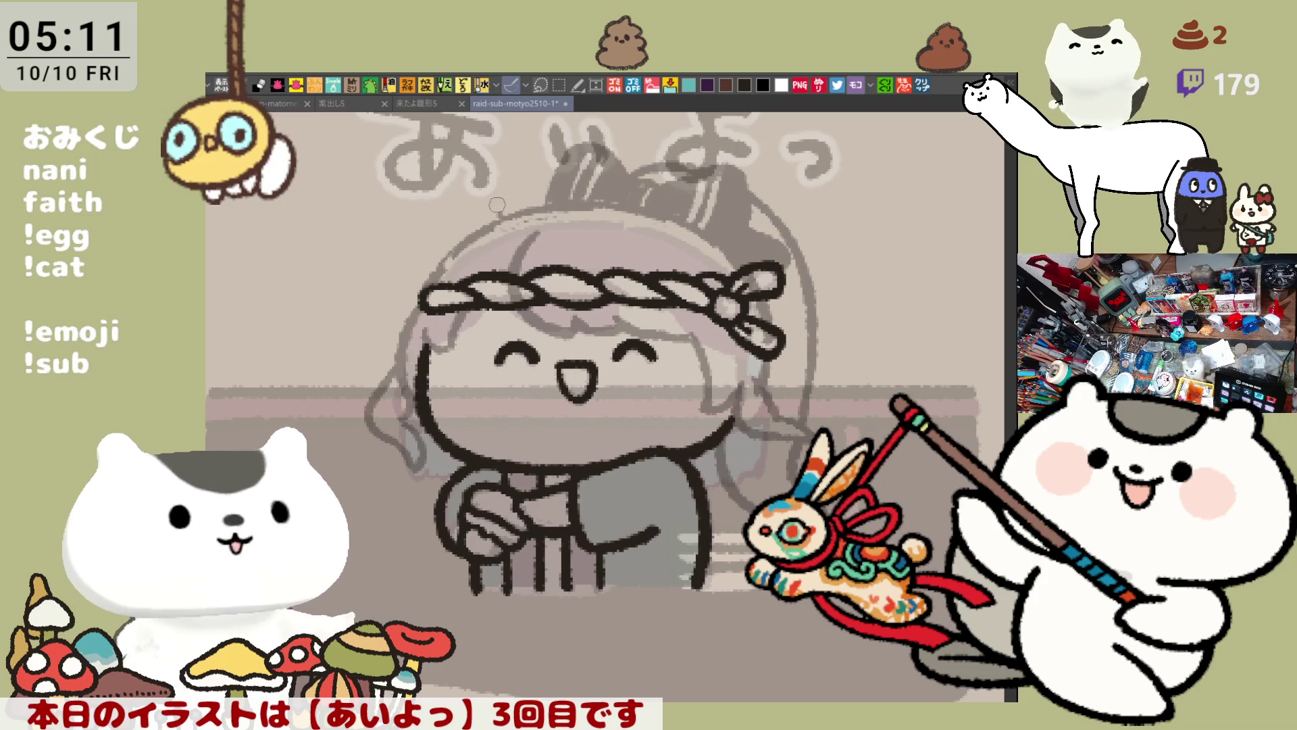
Darken the bow's left and right ends and add a short line on the left hair outline
mouse_move(537, 199)
mouse_down()
mouse_move(507, 199)
mouse_move(537, 186)
mouse_move(521, 196)
mouse_move(538, 198)
mouse_up()
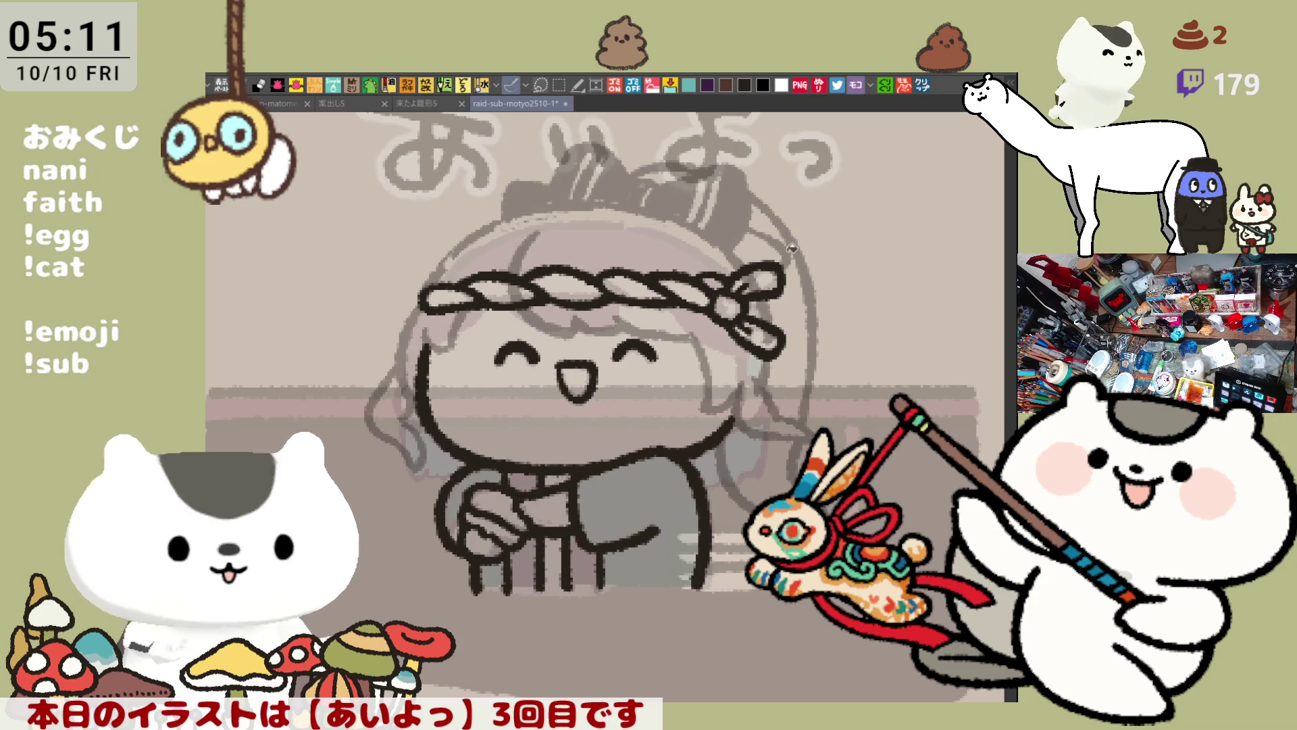
drag(792, 248, 784, 255)
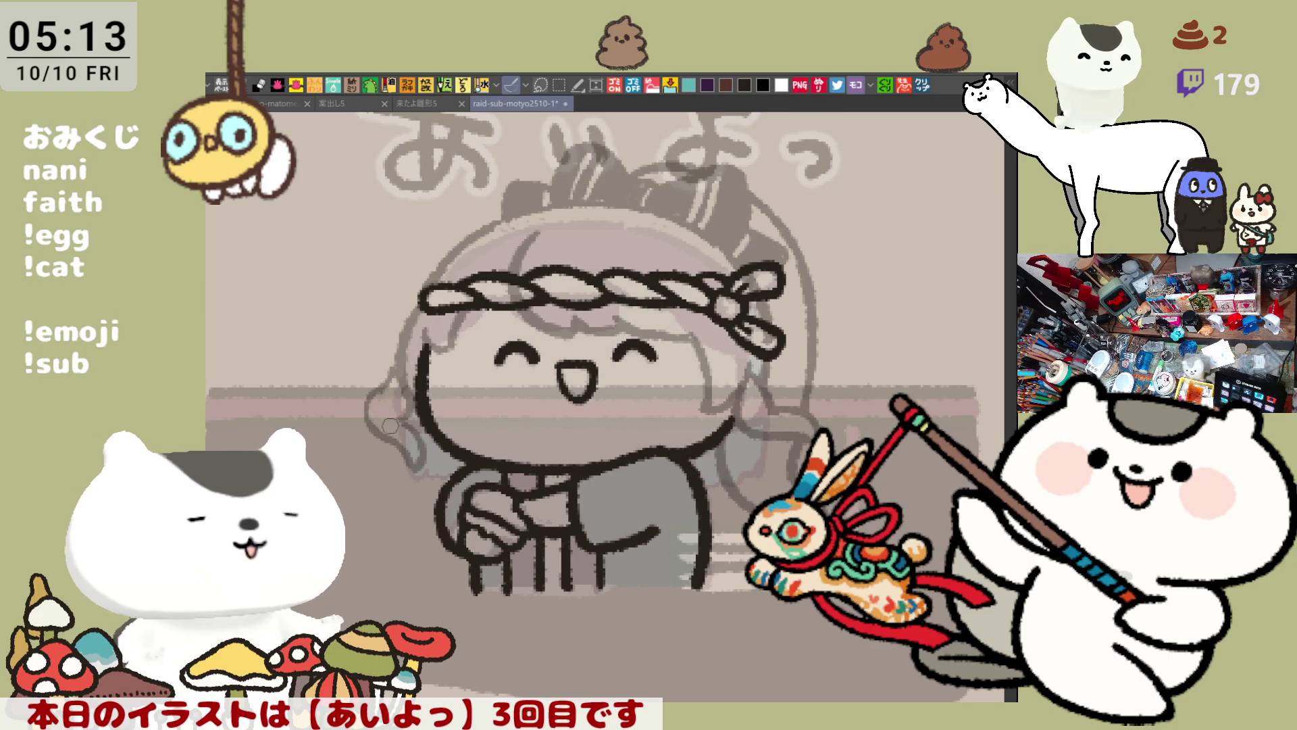
drag(377, 402, 382, 418)
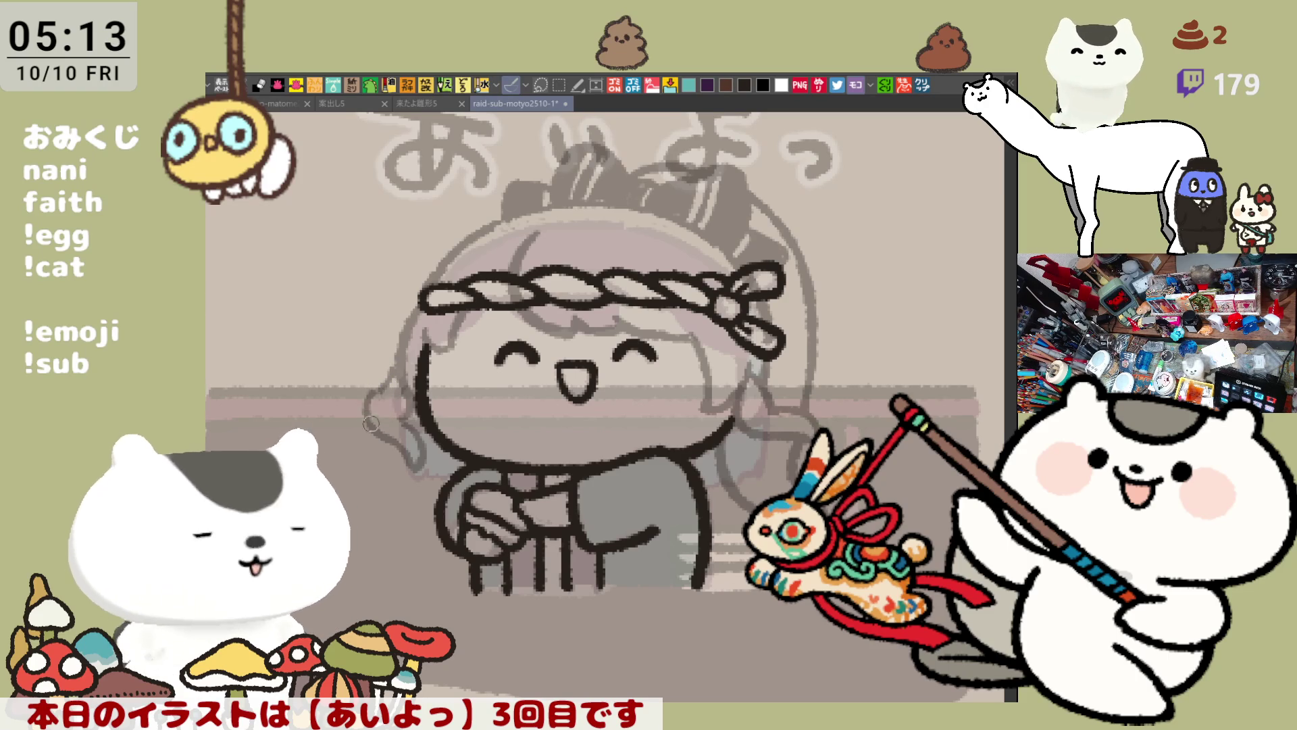
Save the illustration and shift the drawing up and left in view
key(ctrl+s)
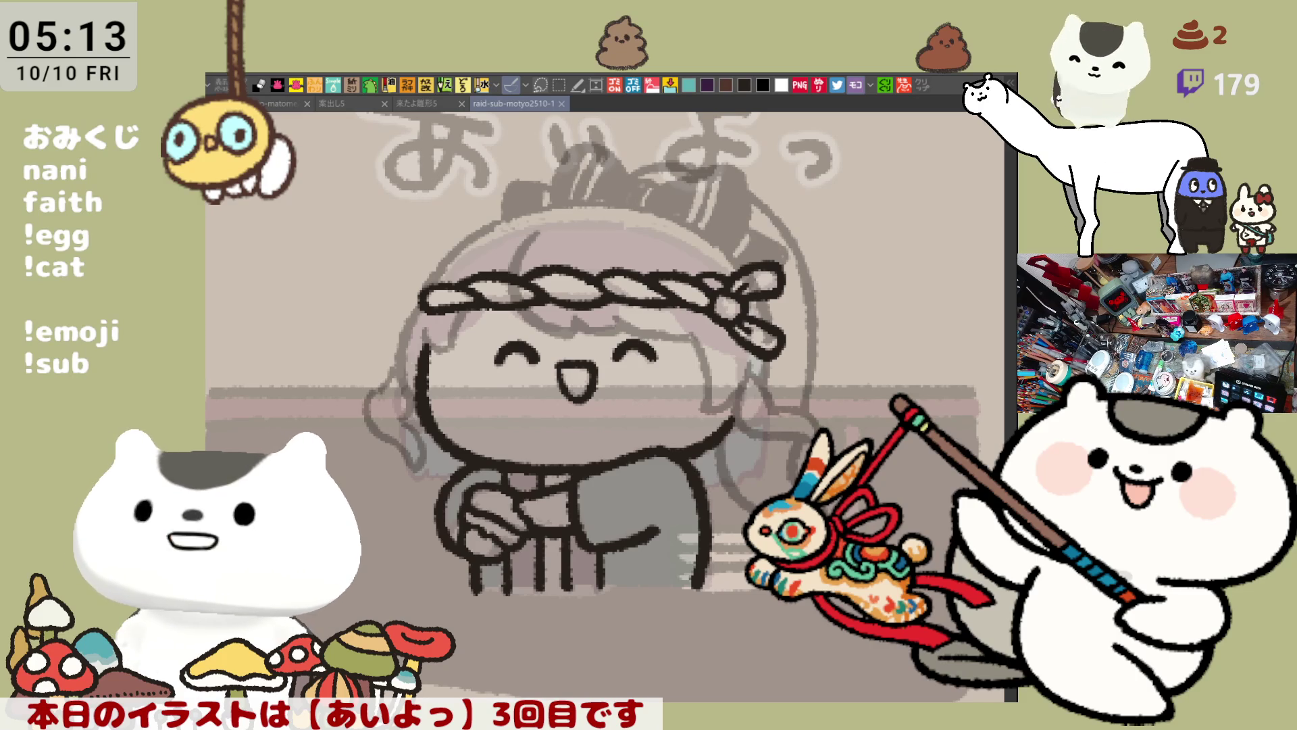
drag(665, 500, 638, 449)
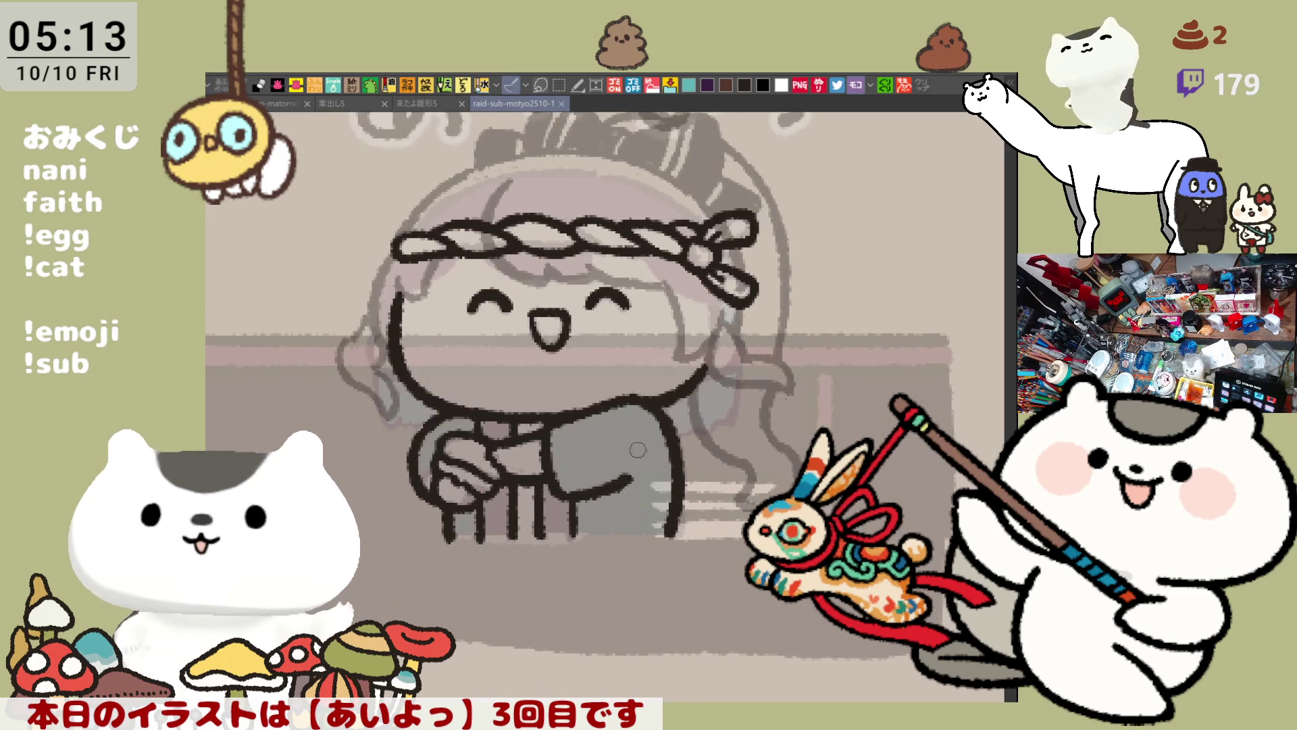
Toggle the line art to compare against the sketch, then save the illustration
drag(376, 270, 373, 355)
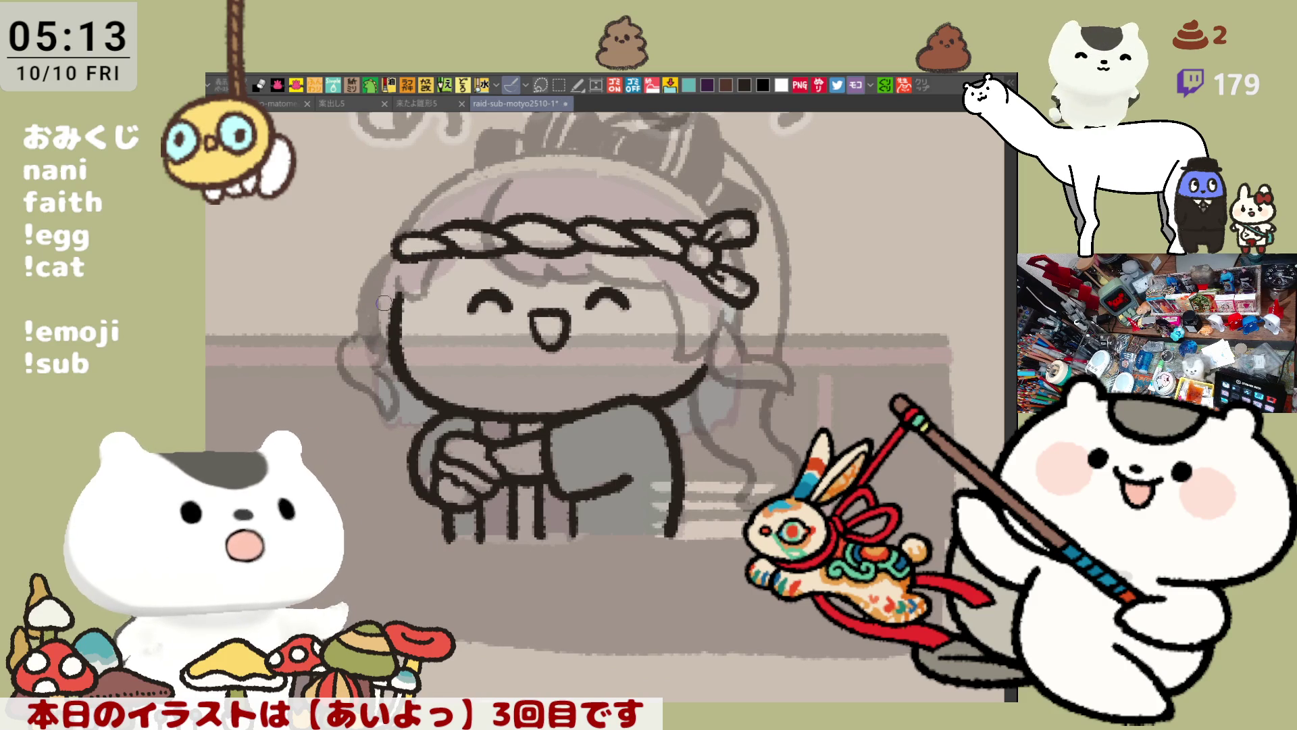
key(ctrl+z)
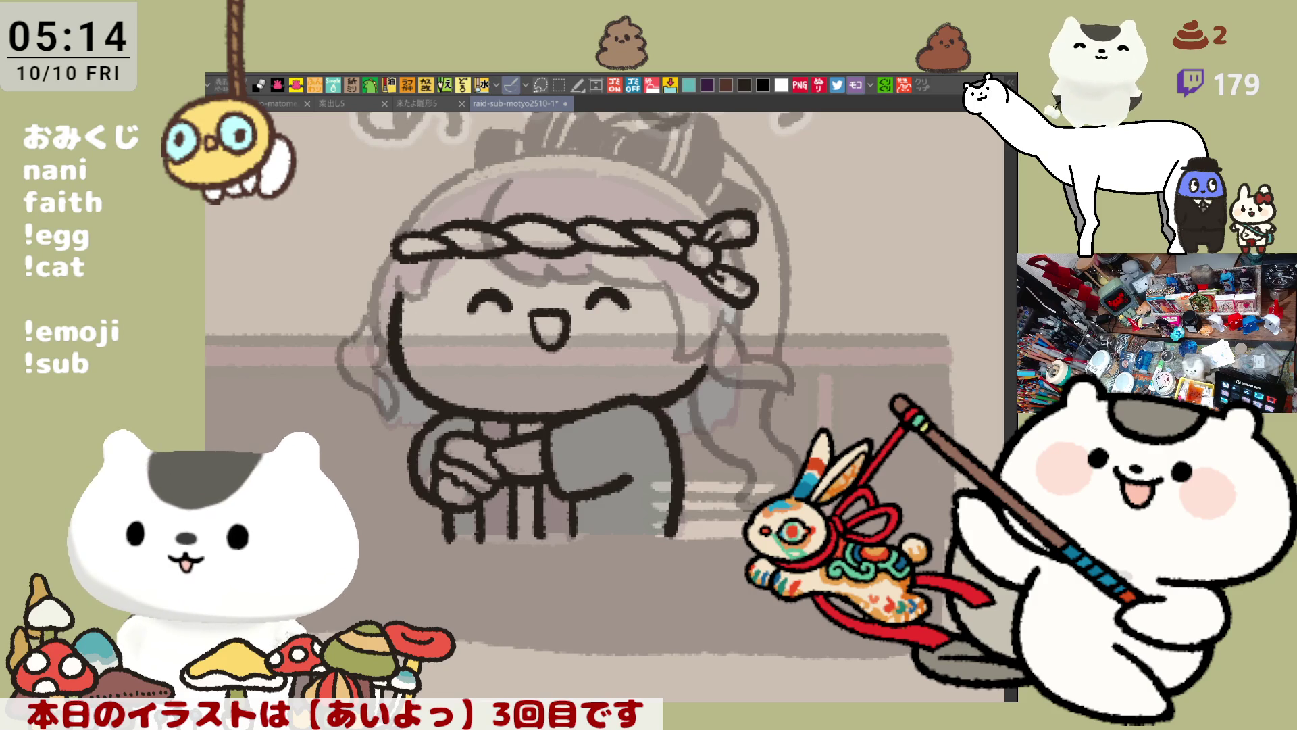
key(ctrl+z)
key(ctrl+y)
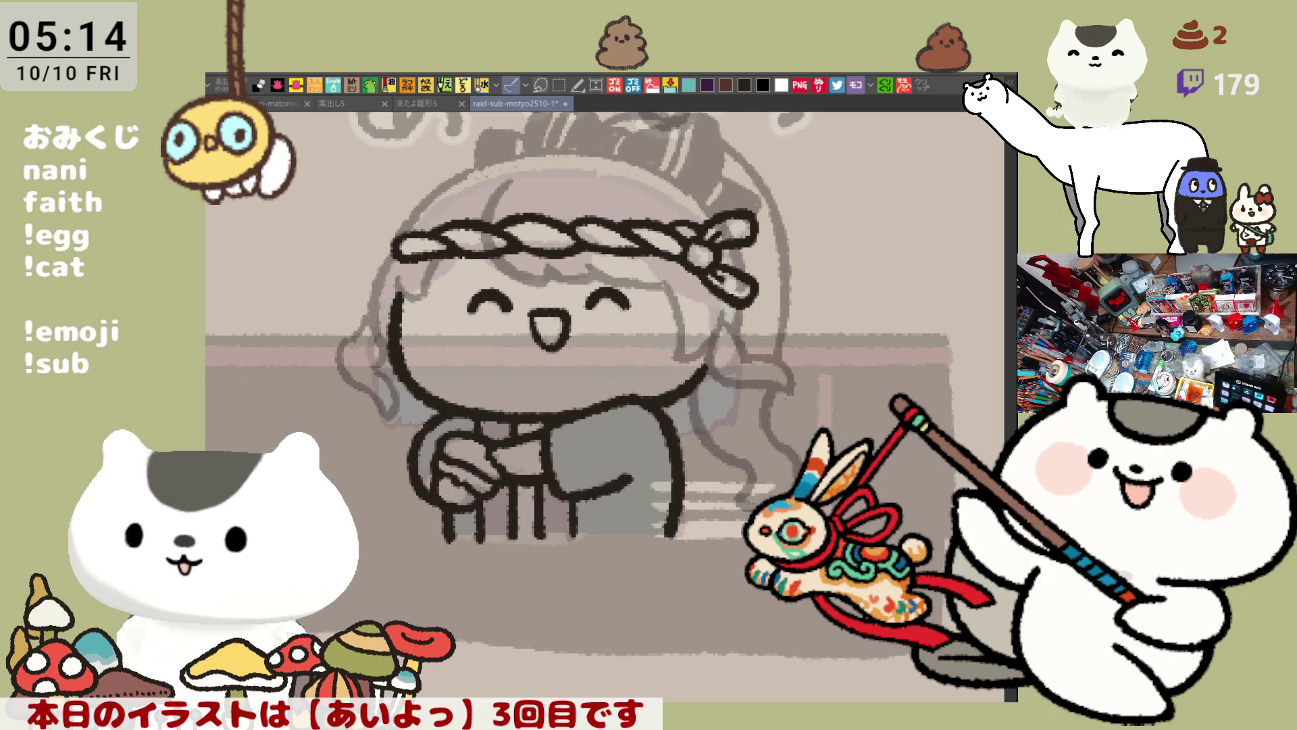
key(ctrl+s)
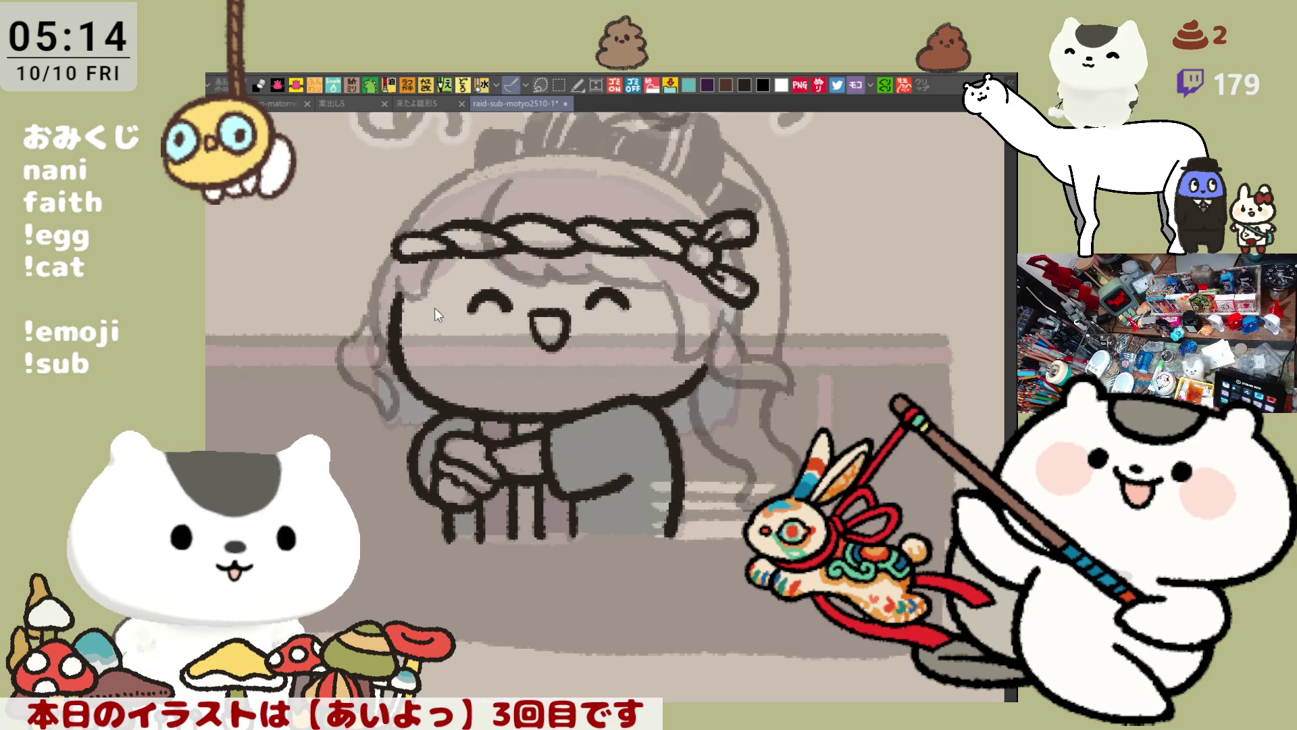
Ink a curved hair strand running down the left side of the face
drag(377, 302, 335, 351)
key(ctrl+z)
drag(374, 311, 362, 390)
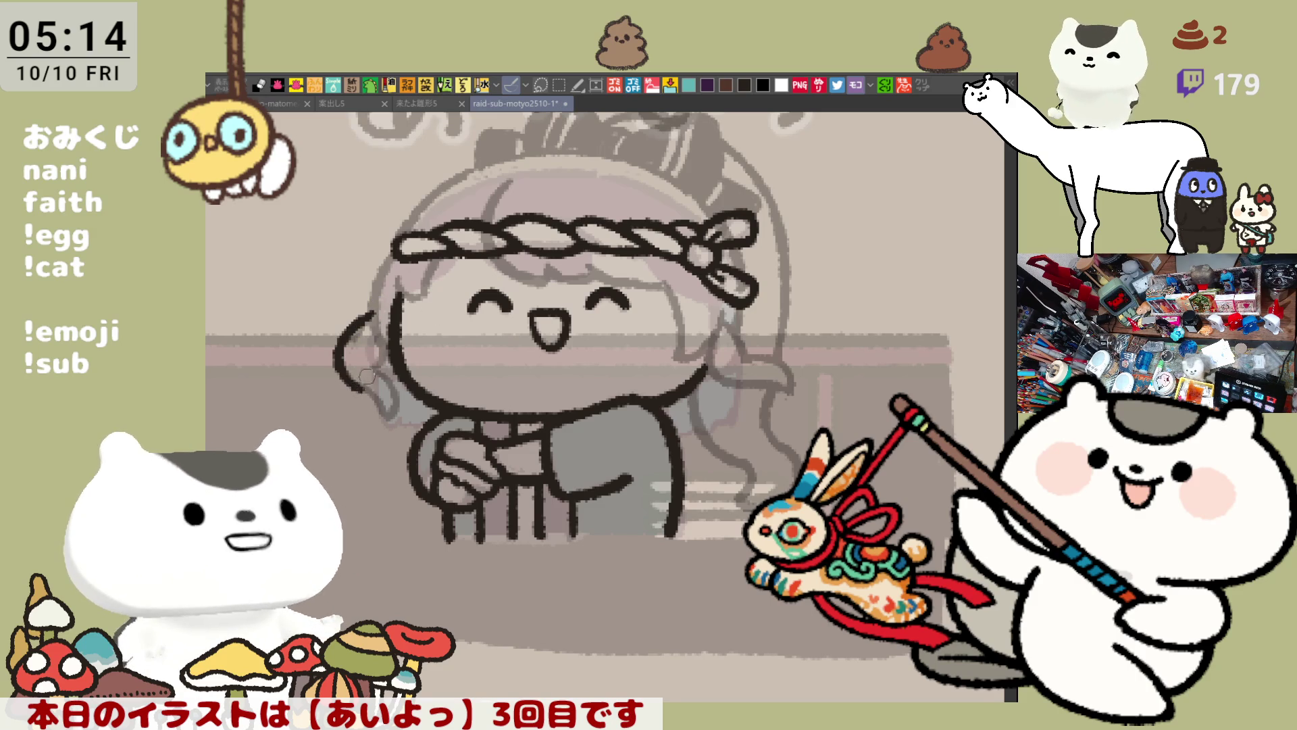
key(ctrl+z)
mouse_move(374, 307)
mouse_down()
mouse_move(345, 338)
mouse_move(364, 399)
mouse_up()
key(ctrl+z)
mouse_move(362, 327)
mouse_down()
mouse_move(344, 341)
mouse_move(366, 395)
mouse_up()
key(ctrl+z)
mouse_move(372, 311)
mouse_down()
mouse_move(356, 386)
mouse_move(400, 420)
mouse_up()
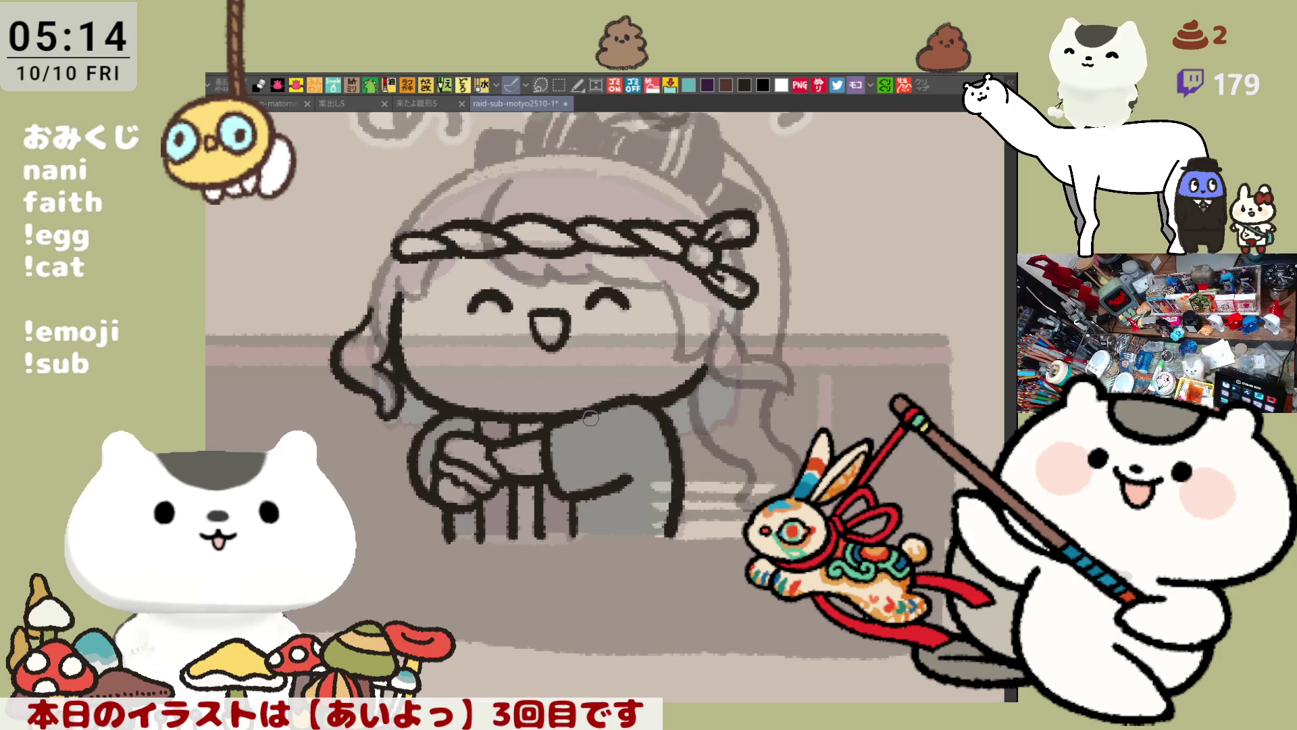
Ink a hair strand along the right side of the face
scroll(628, 392, right, 3)
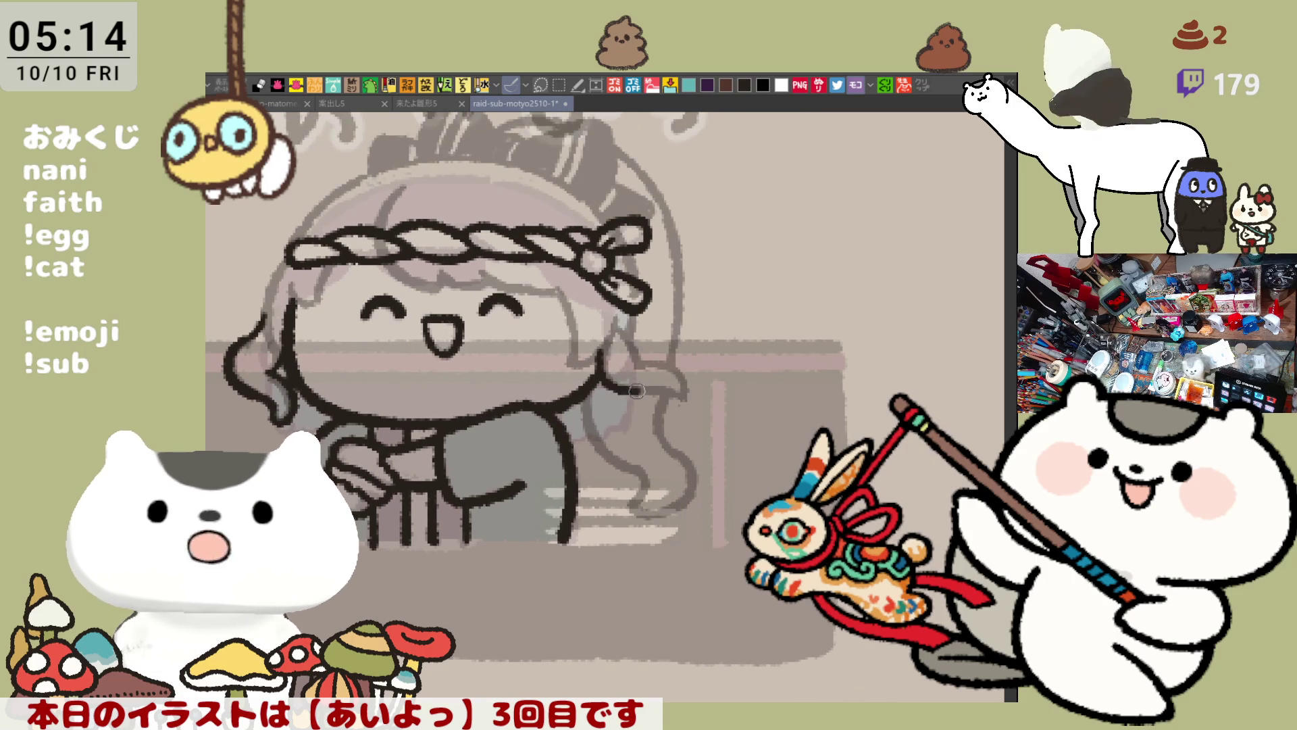
drag(601, 352, 686, 404)
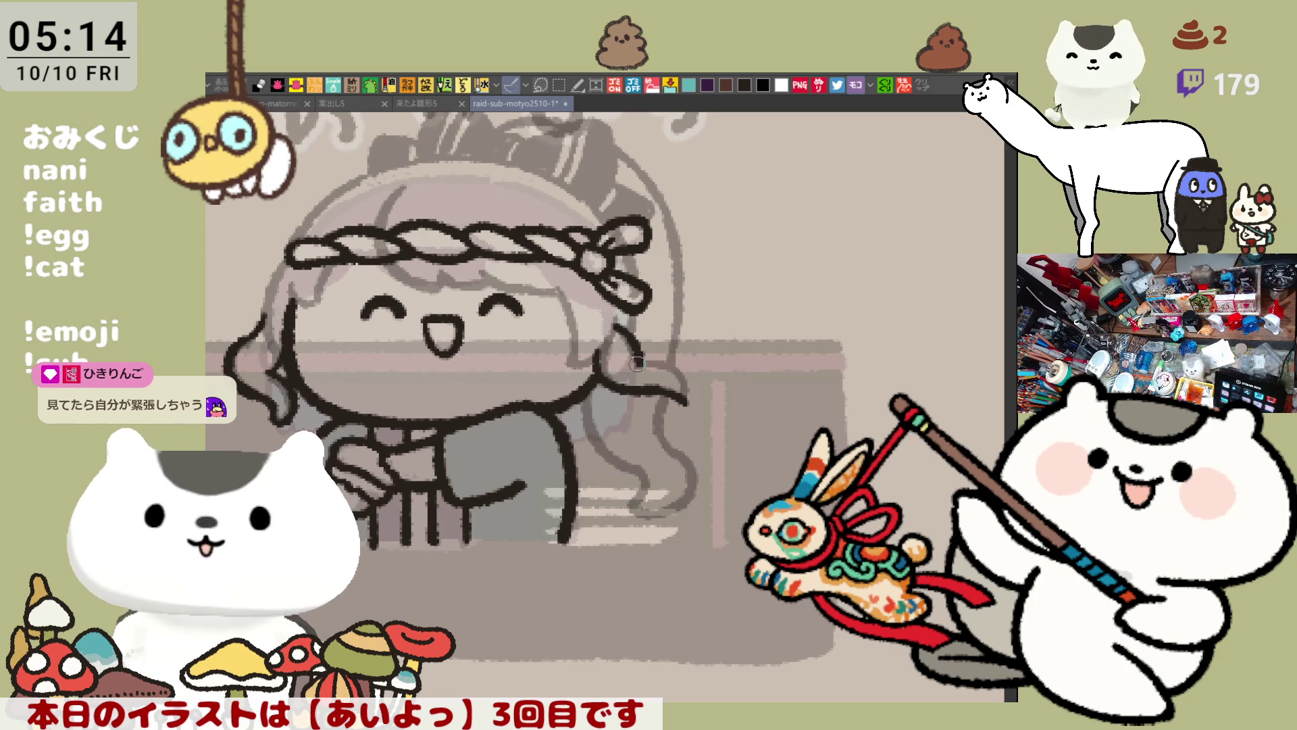
drag(587, 325, 661, 346)
mouse_move(380, 305)
mouse_down()
mouse_move(477, 312)
mouse_move(436, 378)
mouse_move(446, 395)
mouse_up()
Ink the outline down the left of the head and around the headband's left end
key(ctrl+z)
mouse_move(469, 294)
mouse_down()
mouse_move(450, 318)
mouse_move(452, 386)
mouse_up()
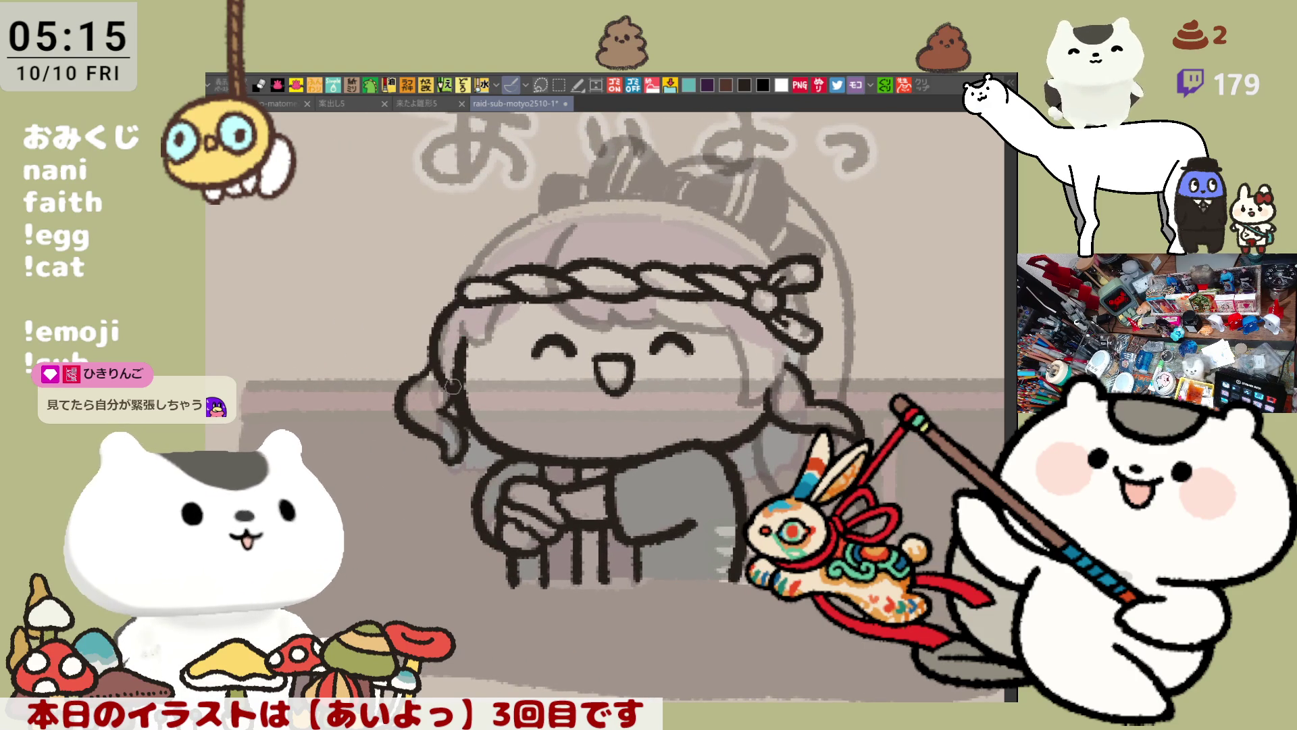
drag(474, 331, 481, 341)
key(ctrl+z)
key(ctrl+z)
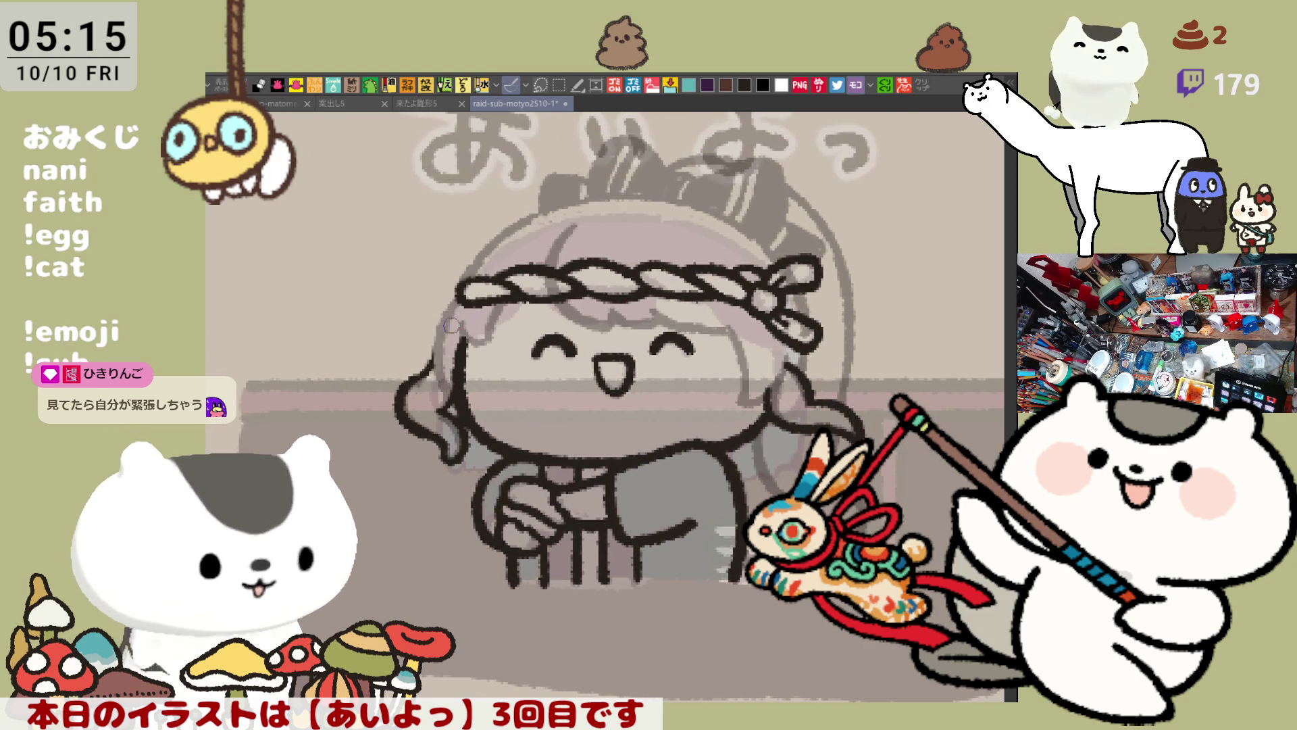
drag(468, 292, 452, 376)
key(ctrl+z)
drag(467, 291, 448, 392)
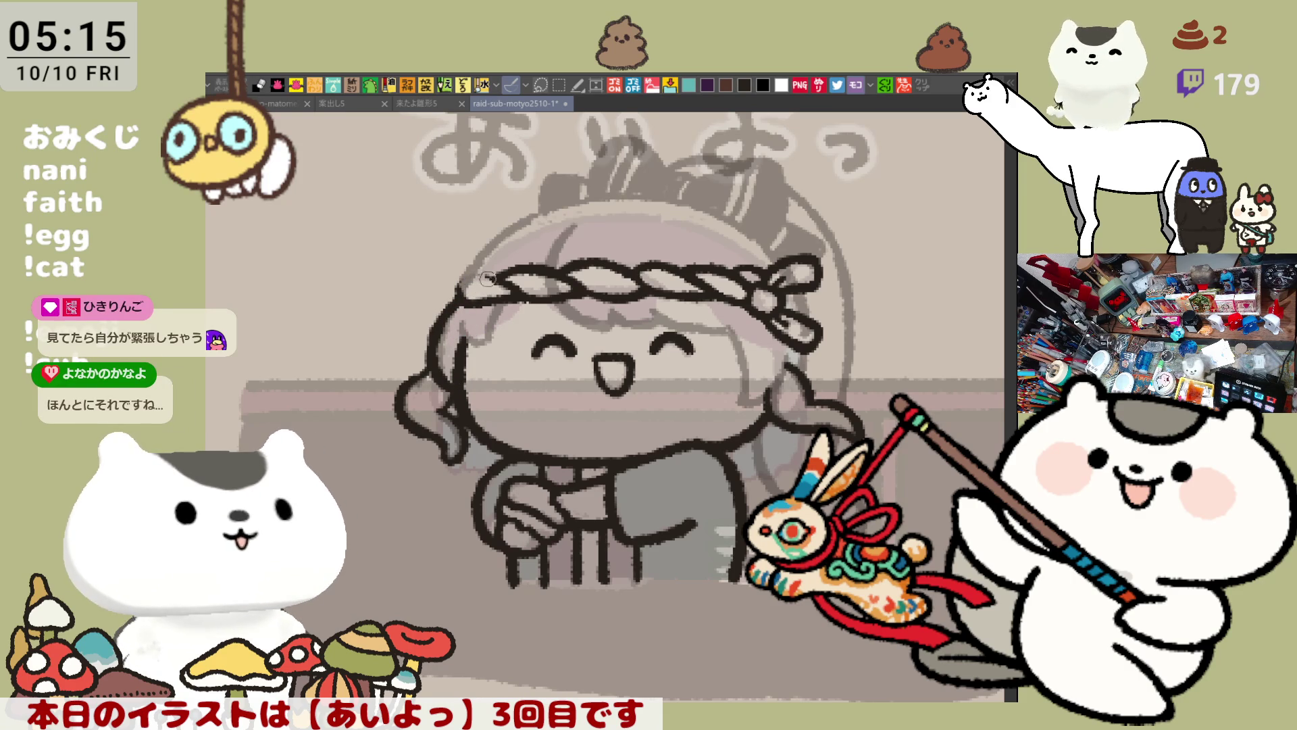
mouse_move(467, 274)
mouse_down()
mouse_move(460, 307)
mouse_move(482, 279)
mouse_up()
key(ctrl+z)
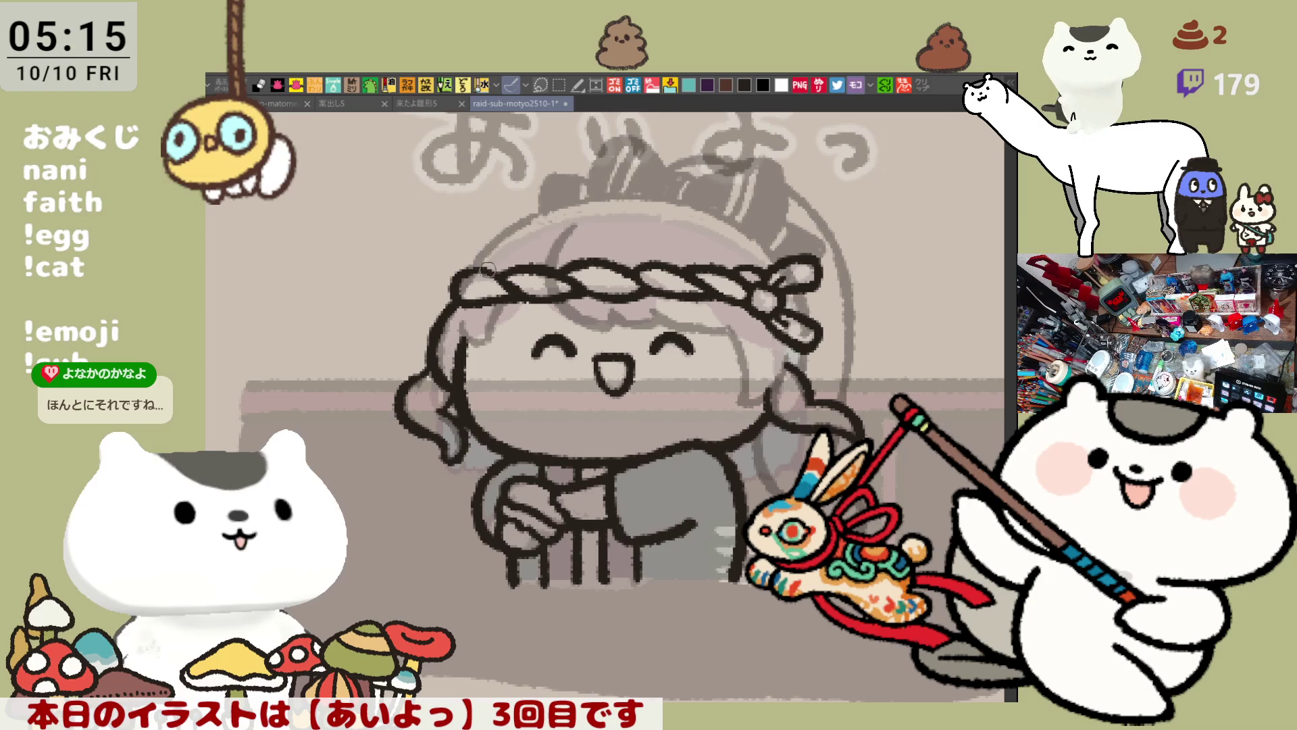
drag(459, 270, 505, 278)
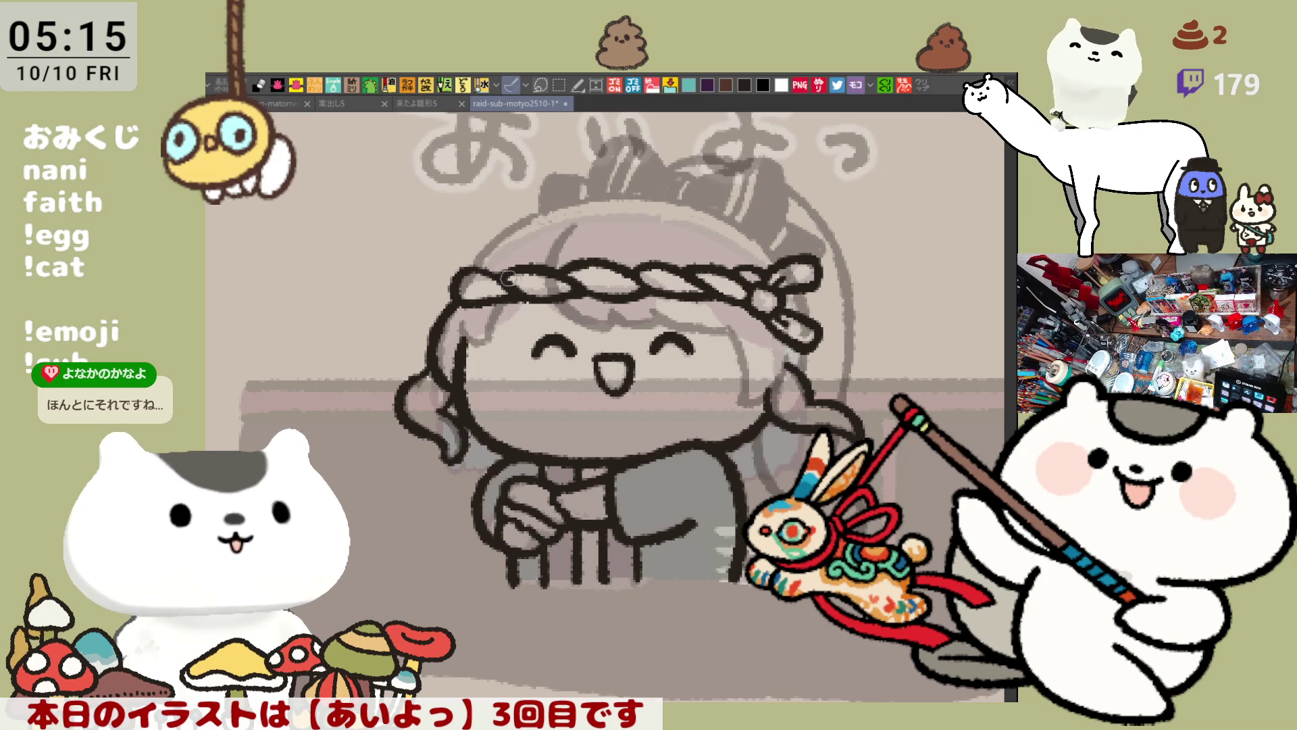
With the canvas rotated, ink the face's left edge outline, then reset the view upright
drag(665, 290, 608, 269)
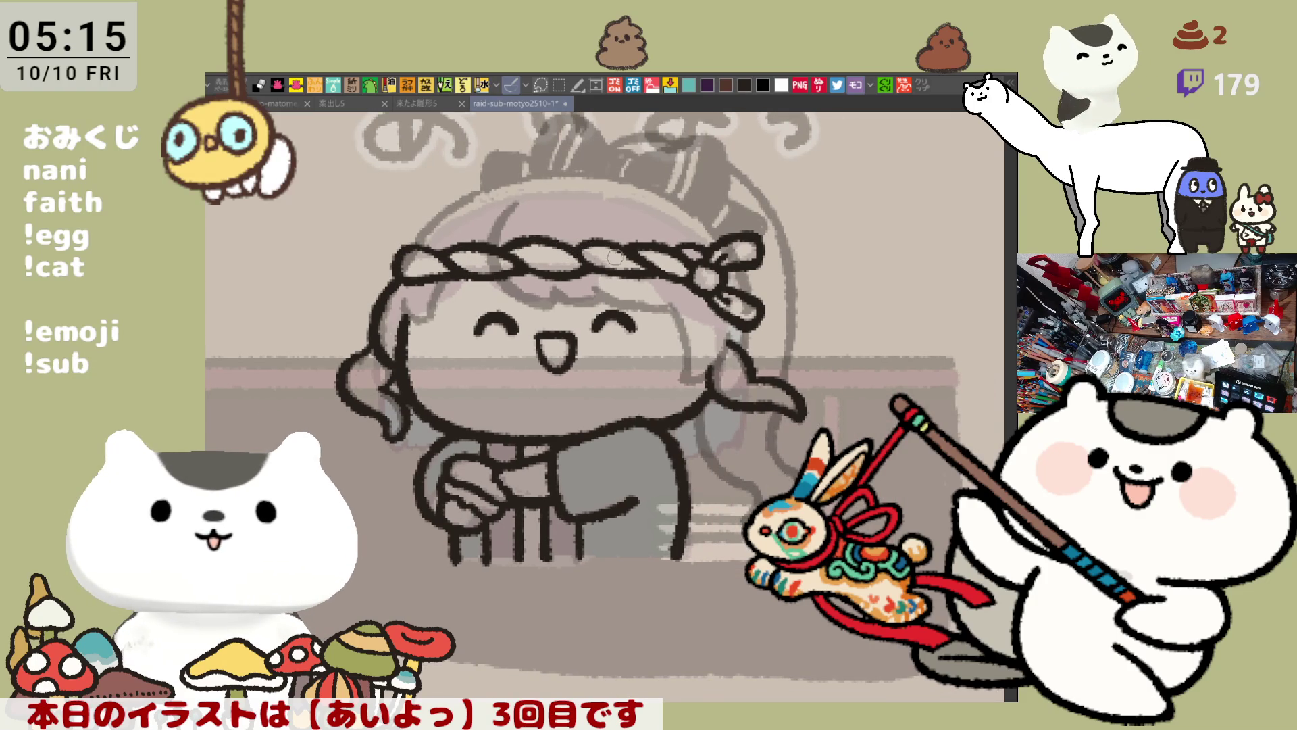
drag(650, 229, 614, 184)
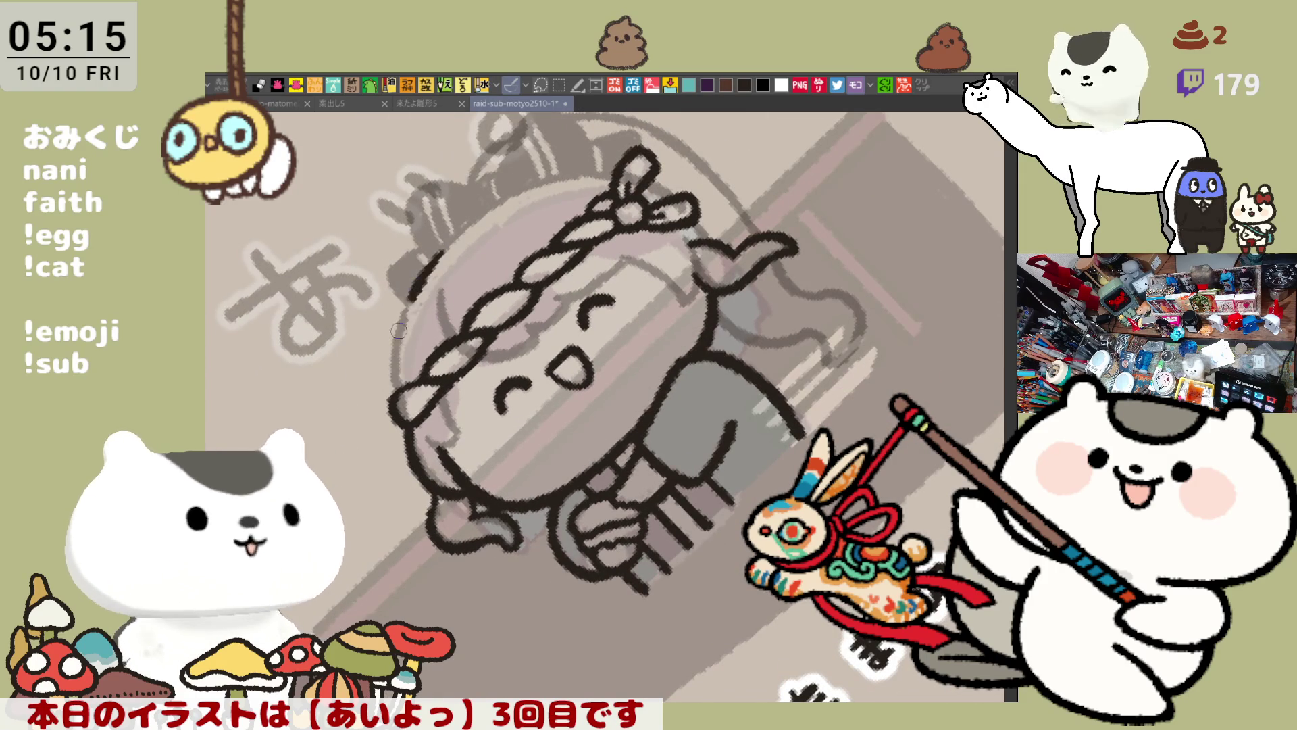
drag(433, 260, 399, 398)
key(ctrl+z)
drag(442, 247, 397, 382)
key(ctrl+z)
mouse_move(446, 242)
mouse_down()
mouse_move(395, 390)
mouse_move(419, 278)
mouse_move(399, 393)
mouse_move(443, 257)
mouse_move(397, 386)
mouse_up()
key(ctrl+z)
key(ctrl+z)
key(ctrl+z)
drag(439, 249, 397, 391)
key(ctrl+z)
drag(437, 257, 399, 399)
key(ctrl+z)
drag(445, 246, 400, 390)
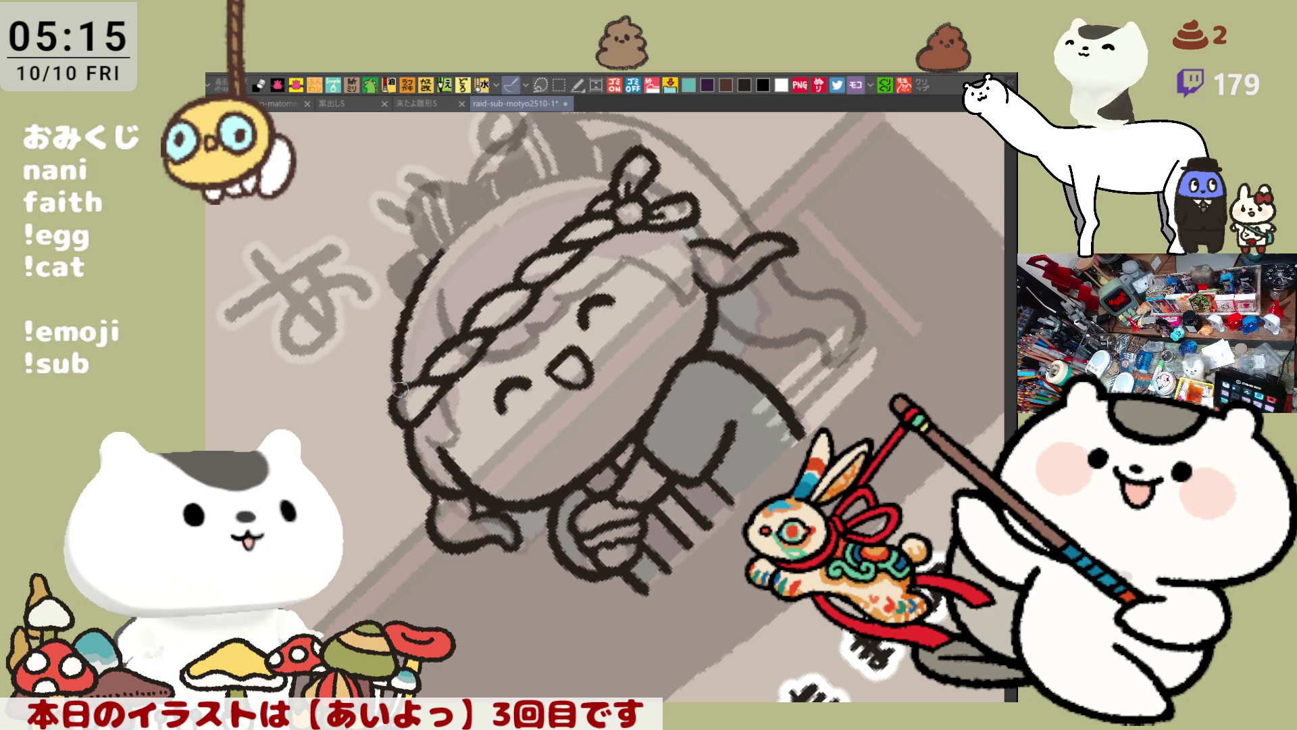
key(ctrl+0)
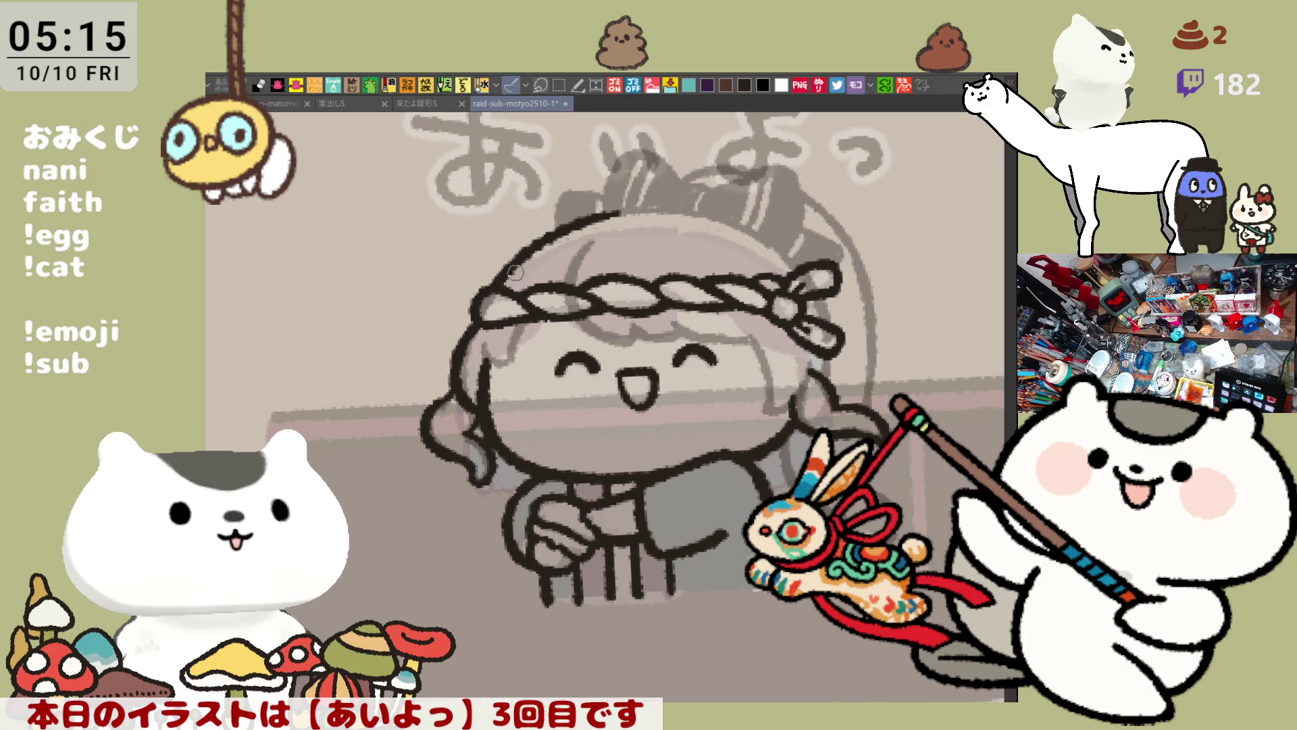
Ink a short hair strand below the headband's left end
mouse_move(501, 276)
mouse_down()
mouse_move(681, 298)
mouse_move(705, 282)
mouse_up()
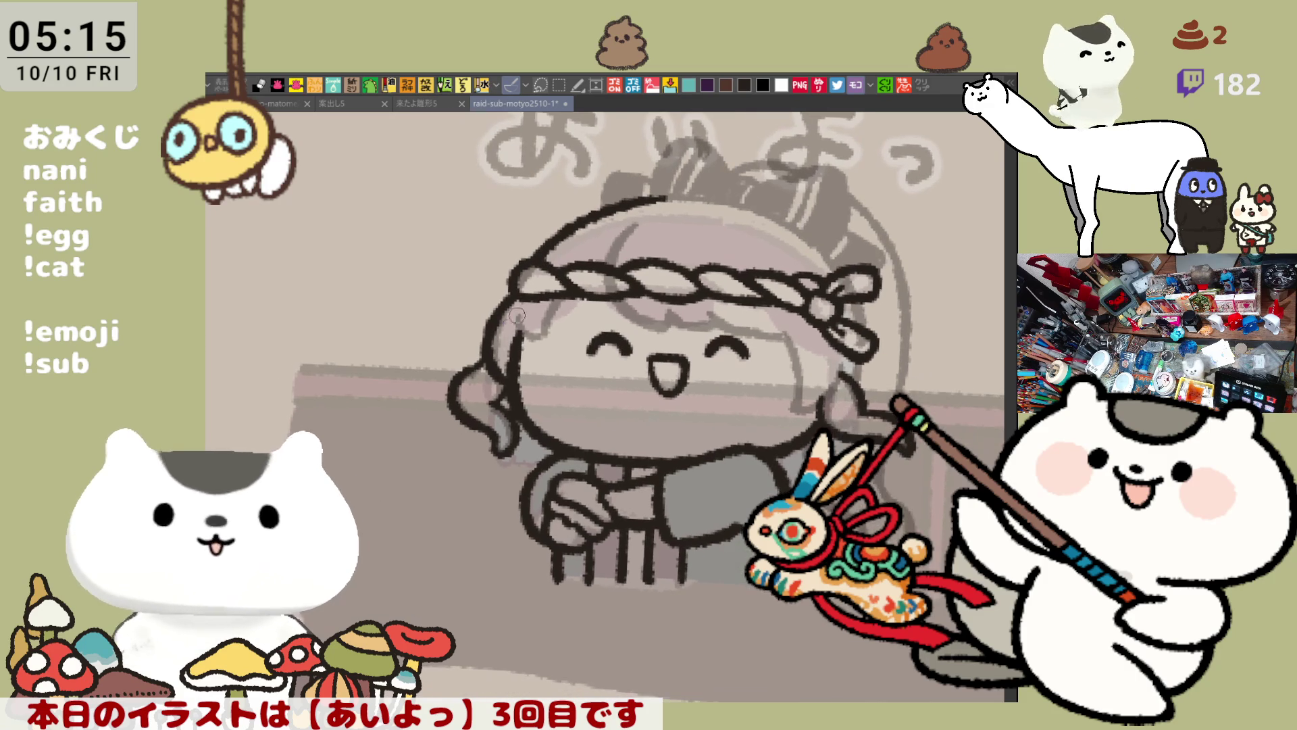
drag(517, 308, 535, 339)
key(ctrl+z)
drag(559, 296, 539, 337)
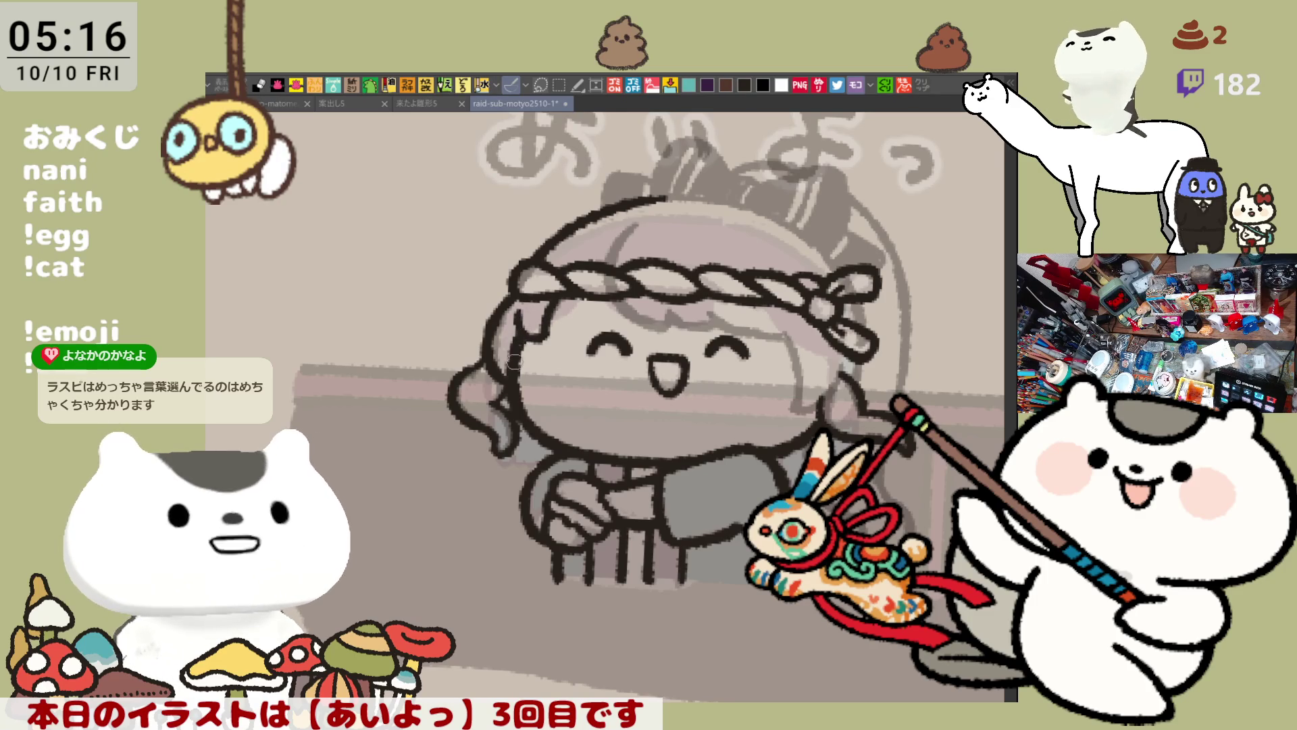
Ink the curved strand down the right side of the head, then mirror the view to check it
key(minus)
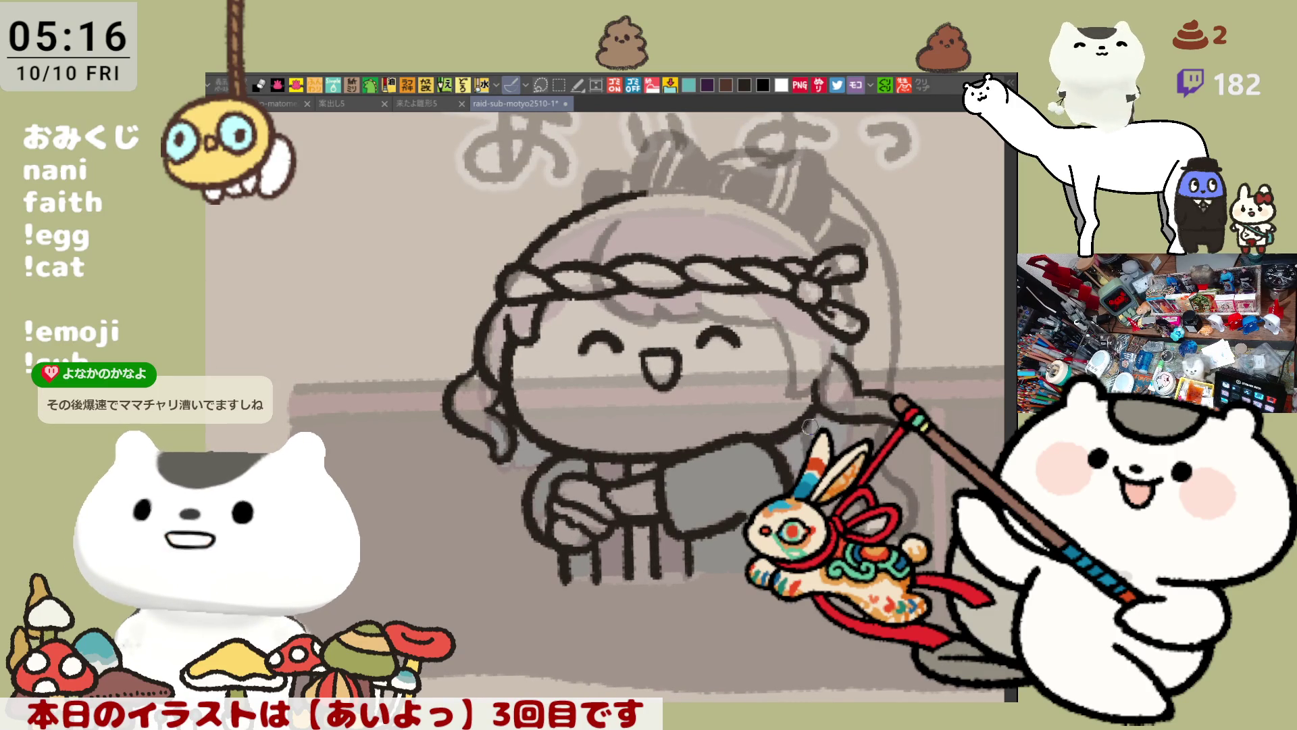
drag(625, 211, 586, 270)
key(ctrl+z)
drag(625, 210, 588, 269)
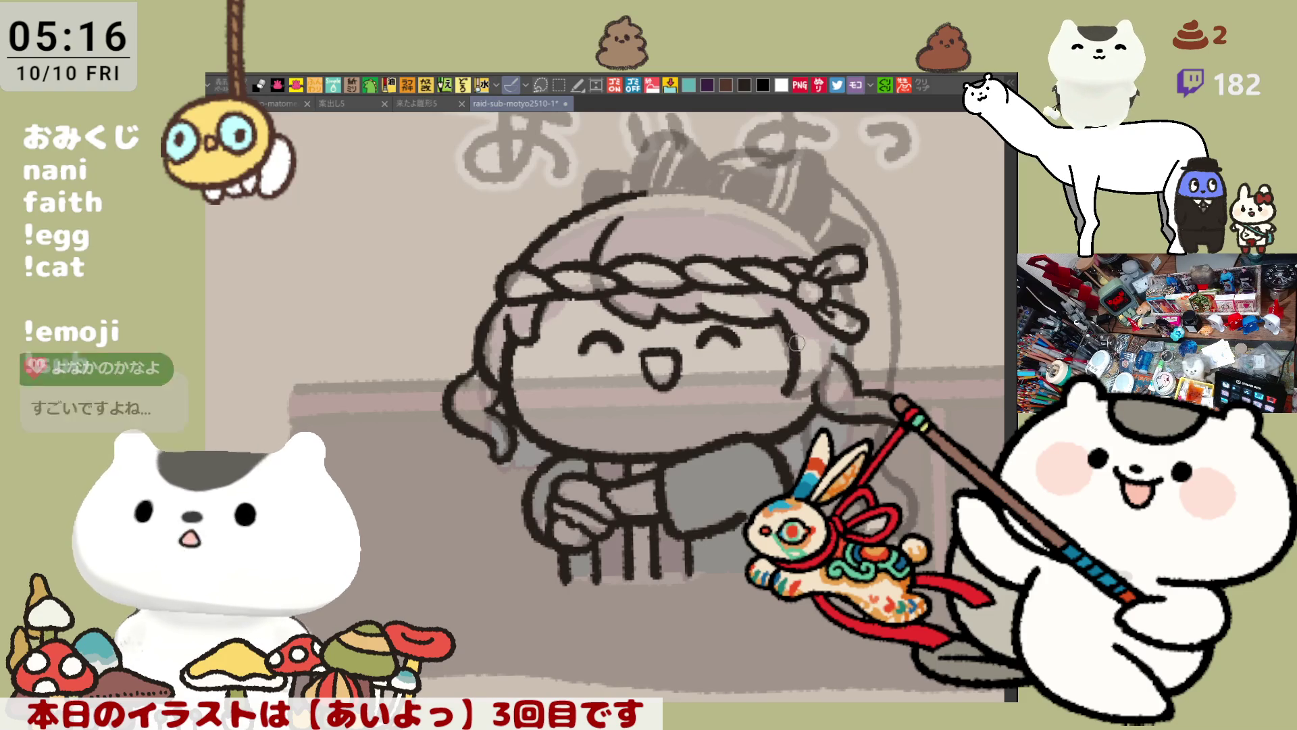
key(h)
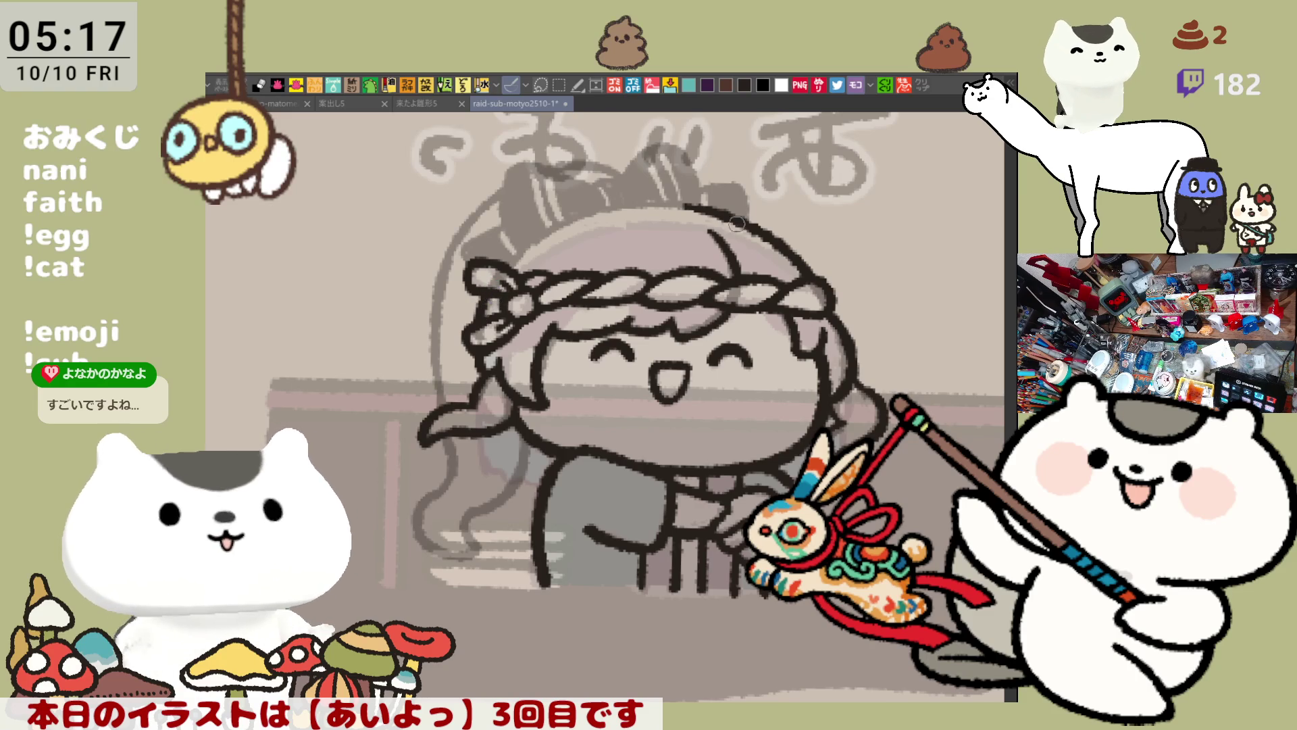
key(h)
key(asciicircum)
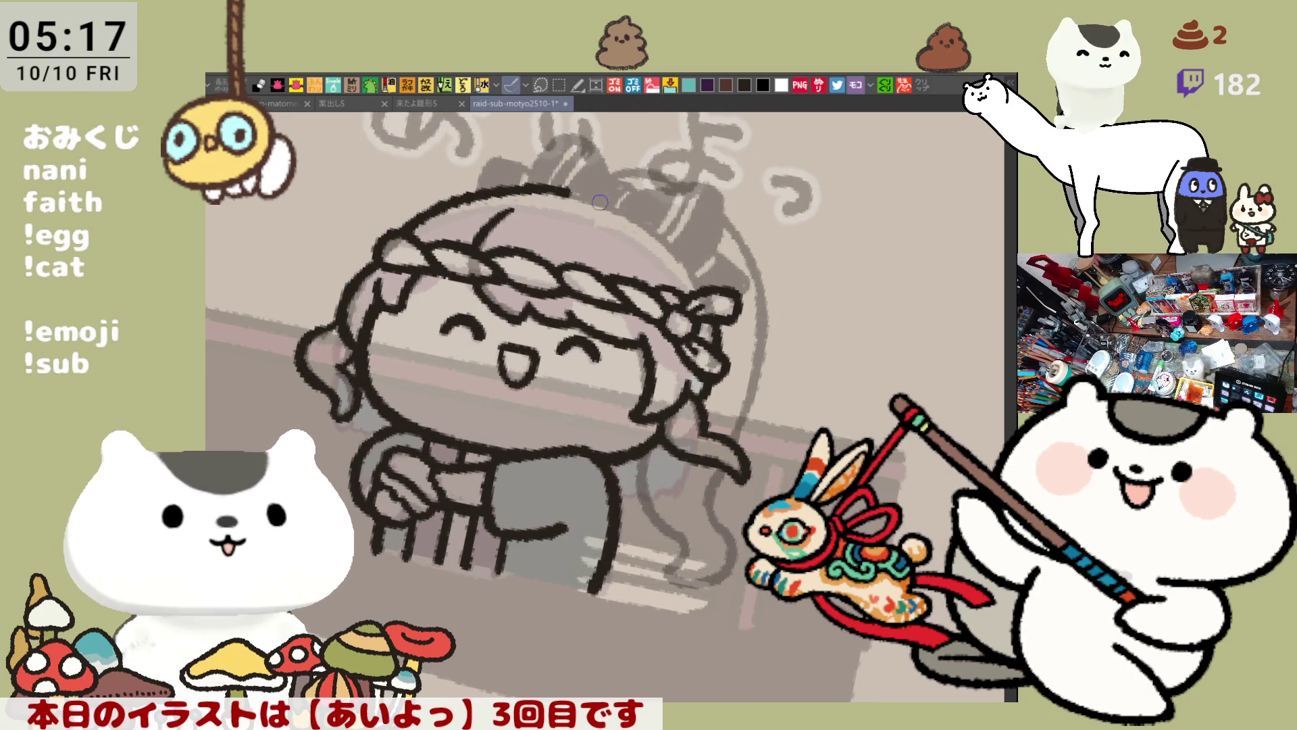
drag(515, 185, 631, 217)
key(ctrl+z)
drag(519, 182, 639, 219)
key(ctrl+z)
key(ctrl+z)
drag(515, 182, 633, 217)
key(ctrl+z)
key(ctrl+z)
drag(514, 184, 642, 219)
key(ctrl+z)
drag(517, 181, 640, 220)
key(ctrl+z)
key(ctrl+z)
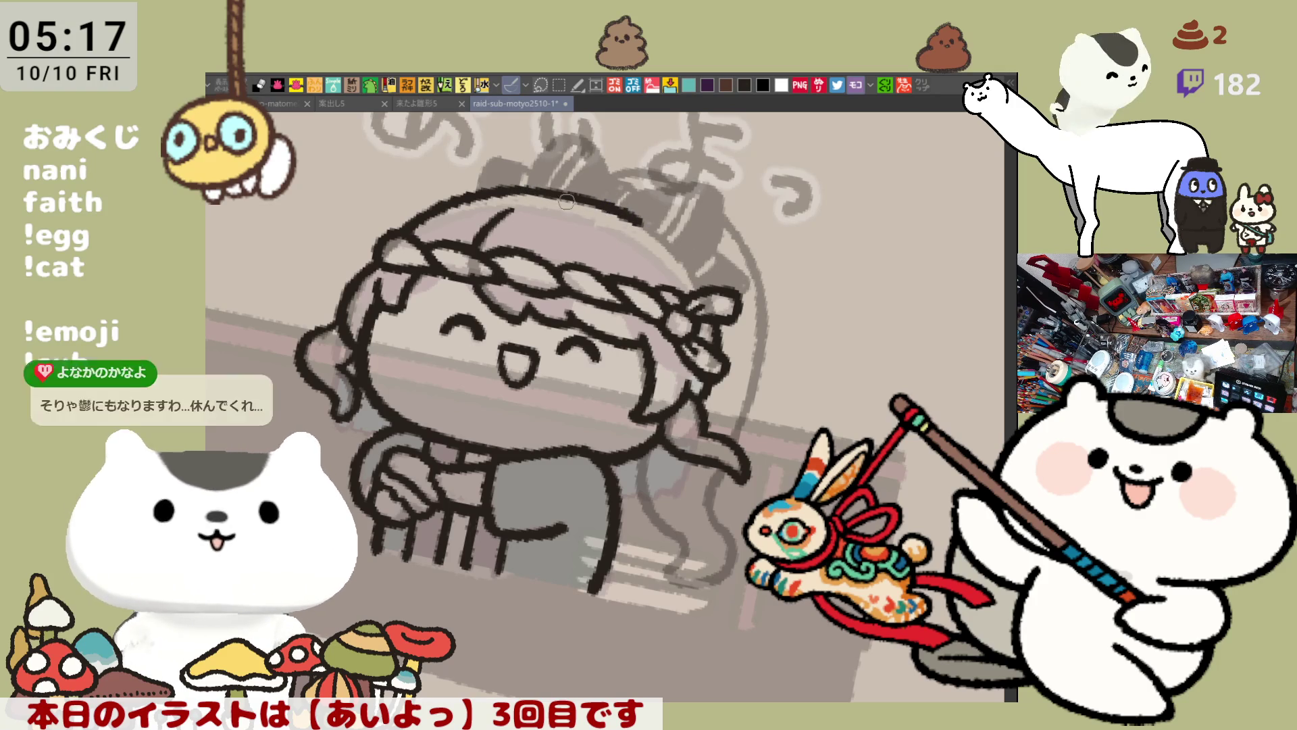
key(ctrl+z)
mouse_move(493, 184)
mouse_down()
mouse_move(628, 215)
mouse_move(571, 192)
mouse_move(638, 223)
mouse_up()
key(ctrl+z)
key(ctrl+z)
key(ctrl+z)
key(ctrl+z)
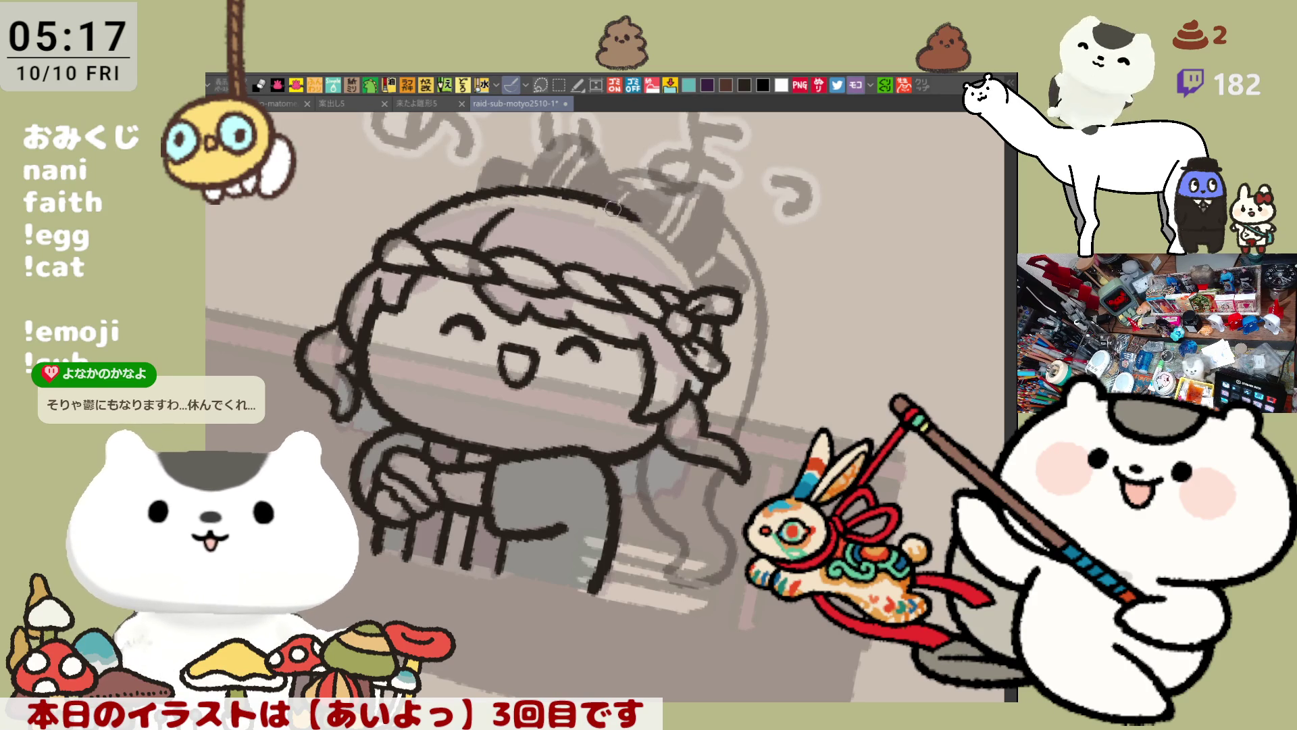
key(ctrl+z)
drag(487, 185, 628, 218)
key(ctrl+z)
drag(509, 183, 632, 219)
key(ctrl+0)
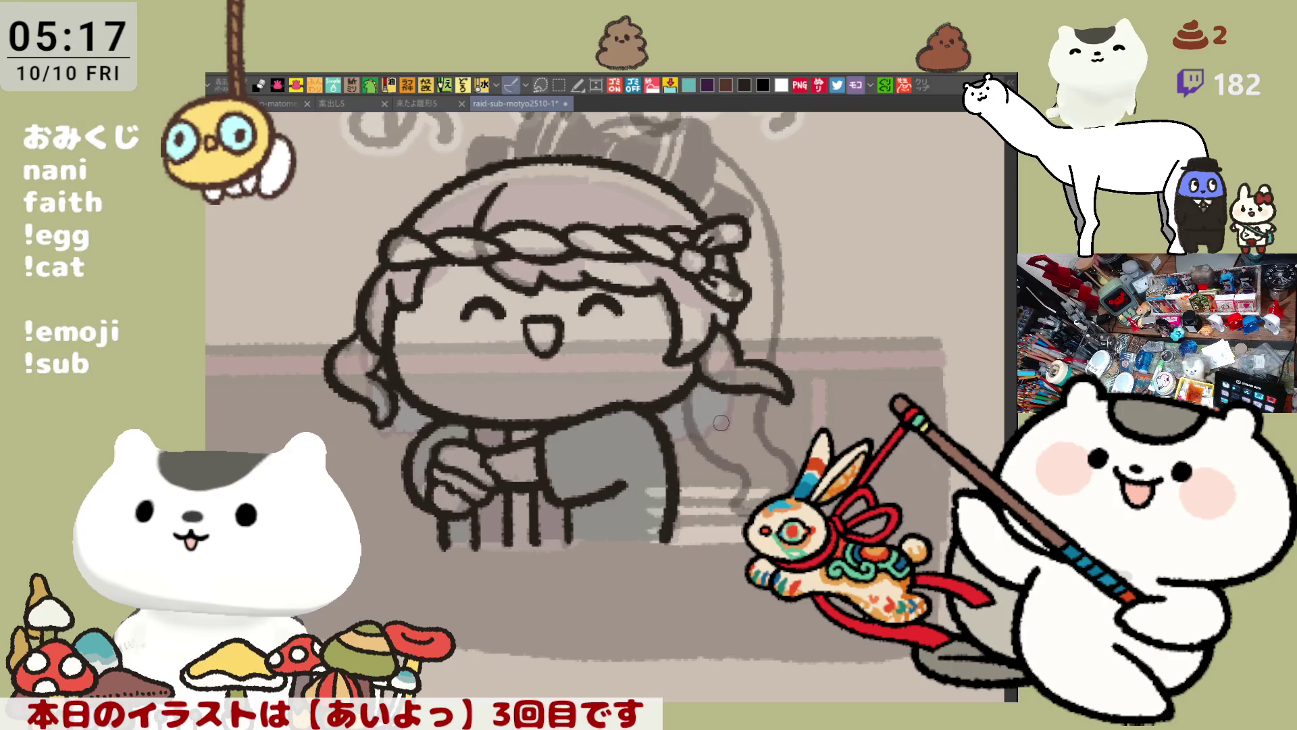
scroll(703, 440, up, 2)
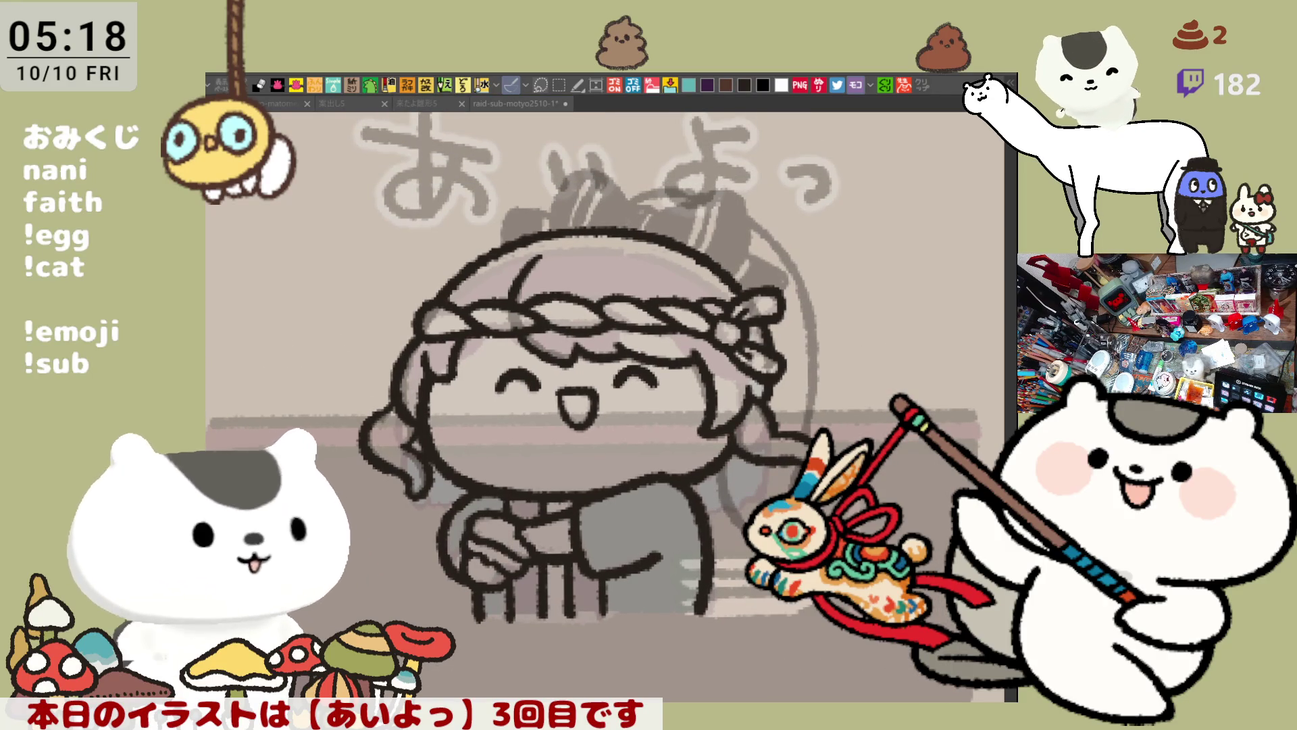
scroll(675, 291, up, 1)
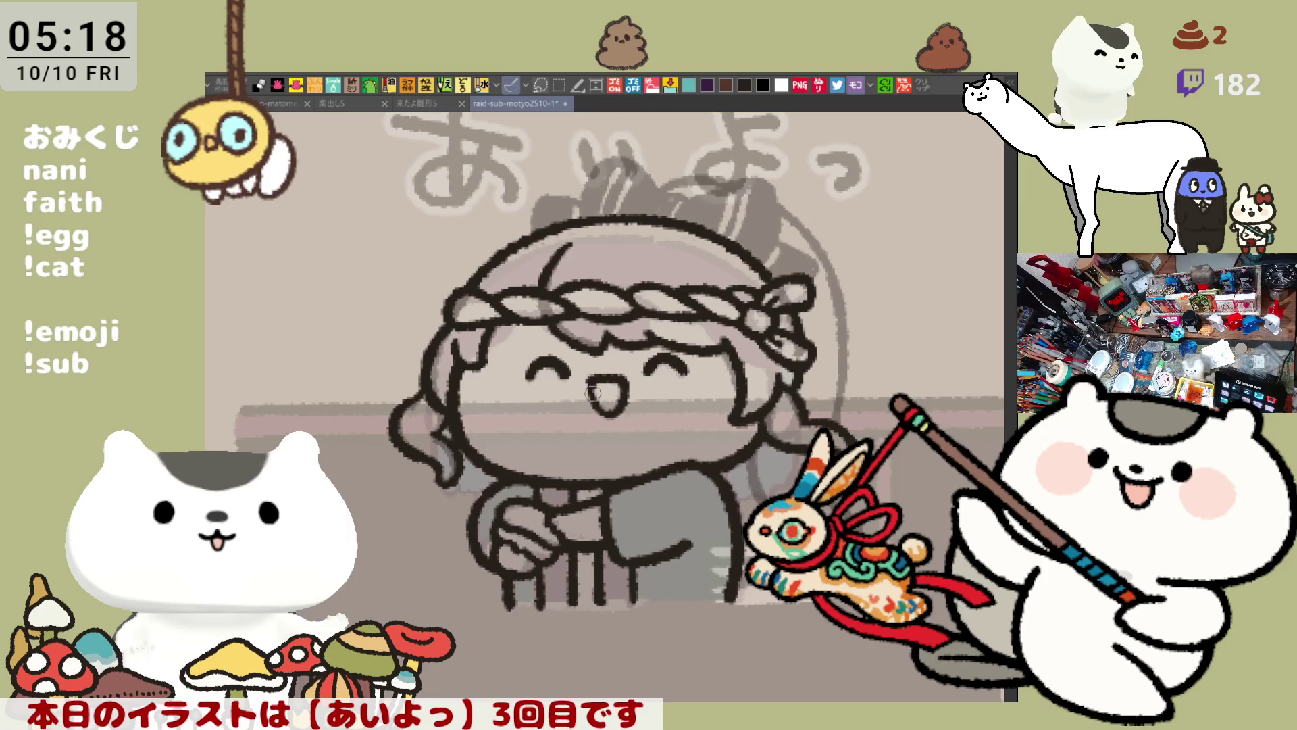
drag(547, 340, 564, 424)
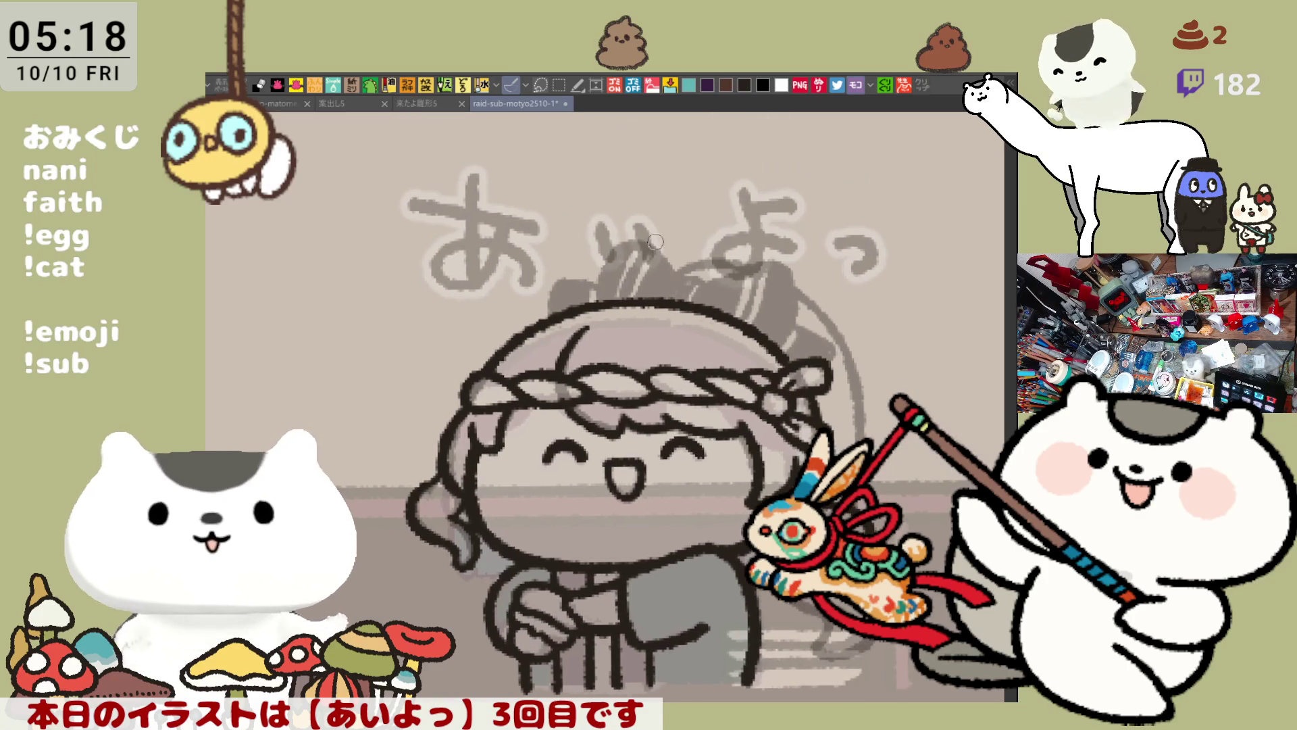
Try several arched outlines above the girl's head, undoing each attempt
mouse_move(597, 301)
mouse_down()
mouse_move(659, 225)
mouse_move(680, 261)
mouse_move(608, 234)
mouse_move(680, 257)
mouse_up()
key(ctrl+z)
key(ctrl+z)
mouse_move(593, 307)
mouse_down()
mouse_move(676, 260)
mouse_move(682, 271)
mouse_up()
key(ctrl+z)
mouse_move(589, 291)
mouse_down()
mouse_move(676, 269)
mouse_move(686, 287)
mouse_up()
key(ctrl+z)
drag(593, 303, 674, 277)
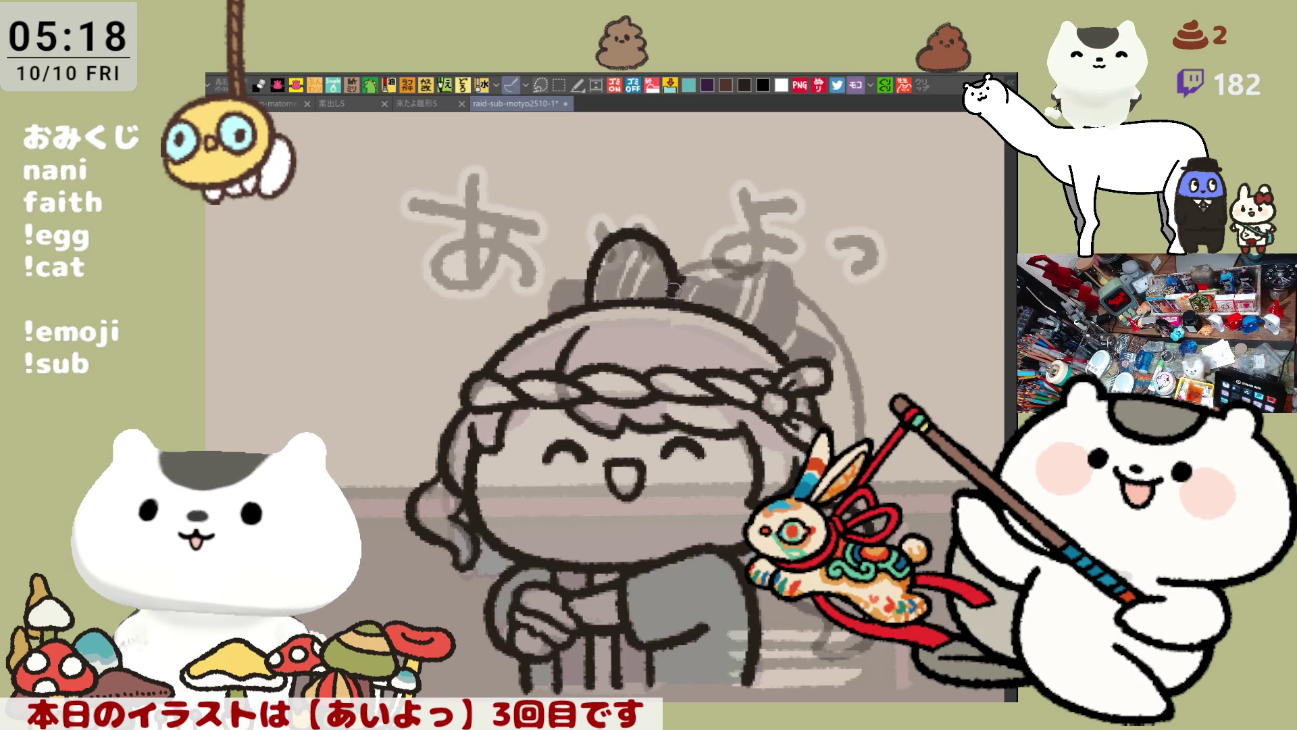
key(ctrl+z)
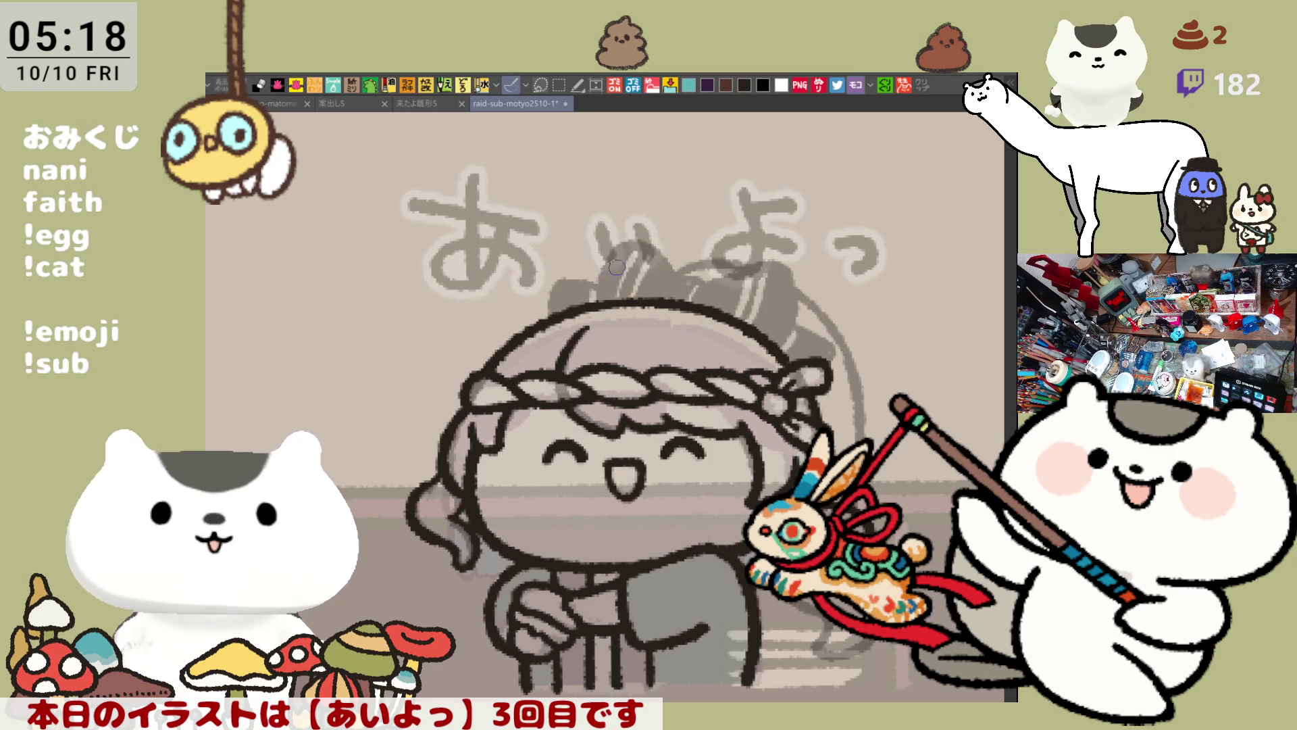
Settle the hair bun's arched outline over the head after further redraws
mouse_move(633, 241)
mouse_down()
mouse_move(586, 307)
mouse_move(642, 237)
mouse_move(679, 274)
mouse_up()
key(ctrl+z)
key(ctrl+z)
mouse_move(594, 304)
mouse_down()
mouse_move(589, 290)
mouse_move(677, 274)
mouse_up()
key(ctrl+z)
mouse_move(595, 305)
mouse_down()
mouse_move(635, 235)
mouse_move(671, 265)
mouse_up()
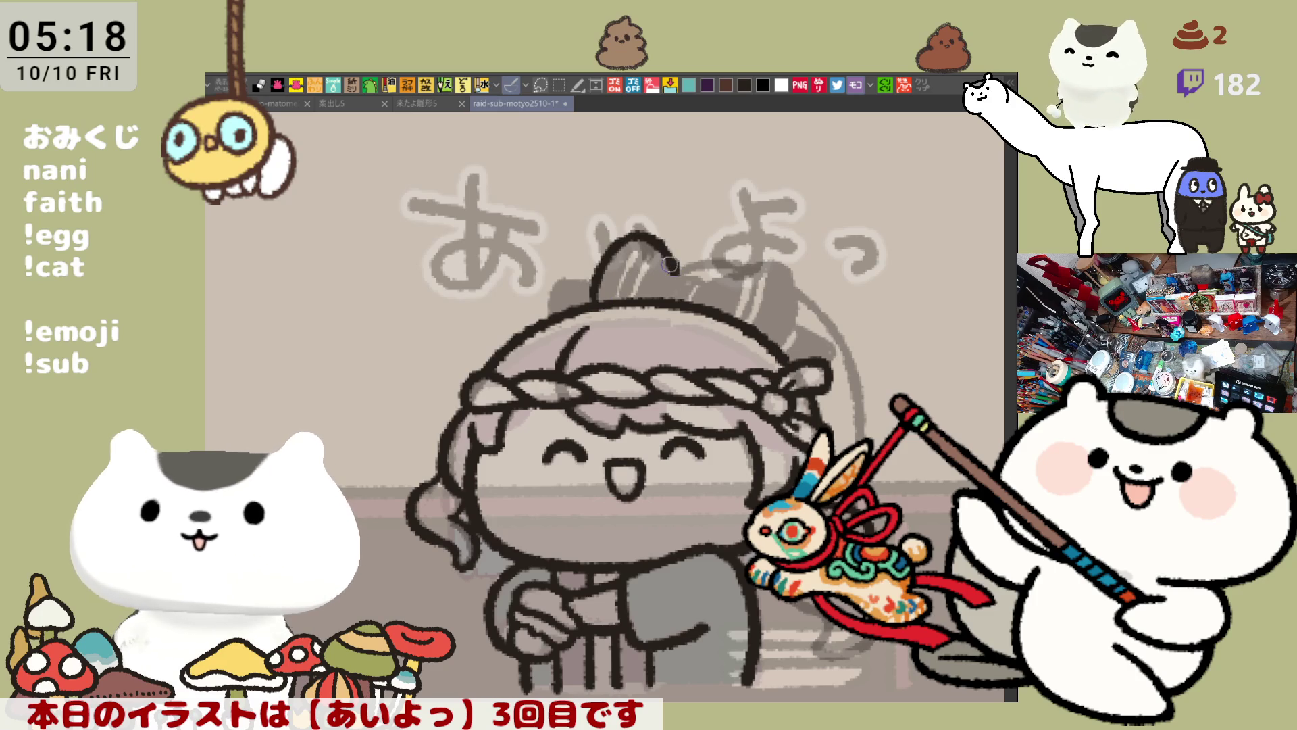
key(ctrl+z)
mouse_move(594, 306)
mouse_down()
mouse_move(652, 238)
mouse_move(680, 277)
mouse_move(596, 275)
mouse_move(682, 274)
mouse_up()
key(ctrl+z)
key(ctrl+z)
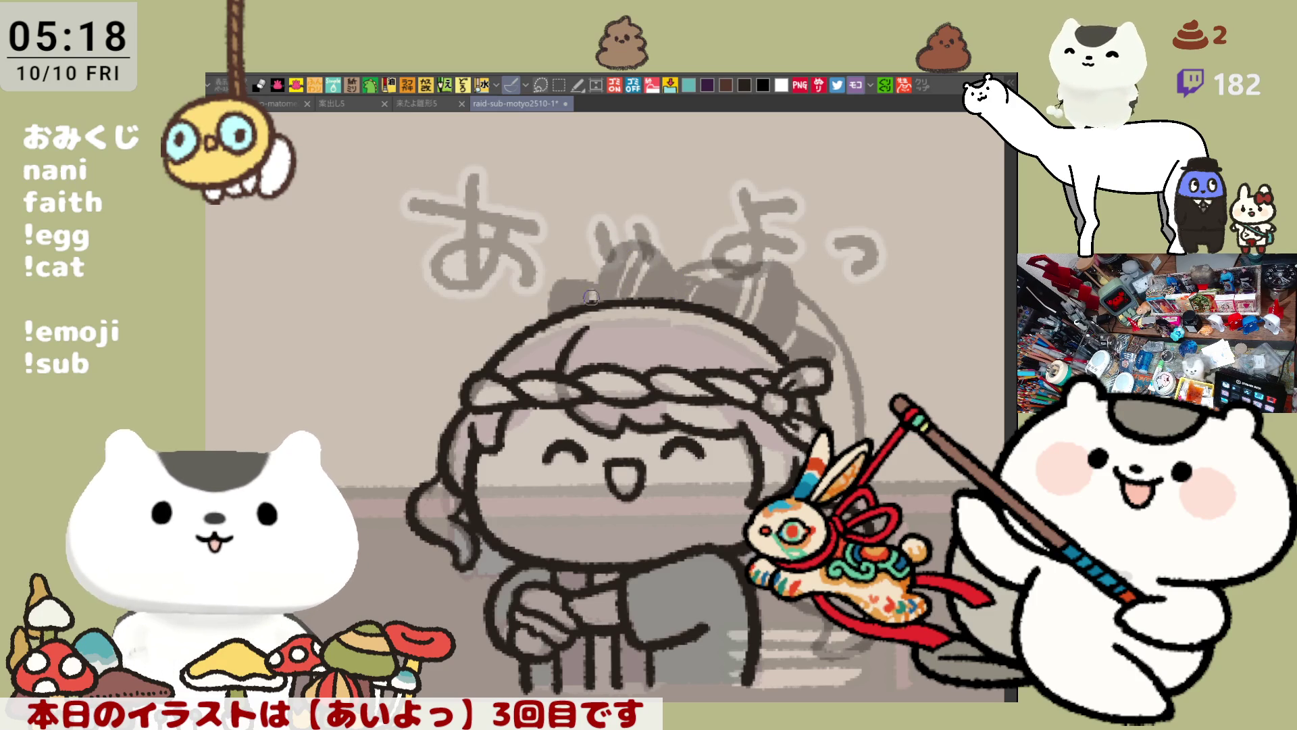
drag(591, 298, 672, 272)
key(ctrl+z)
drag(591, 303, 674, 280)
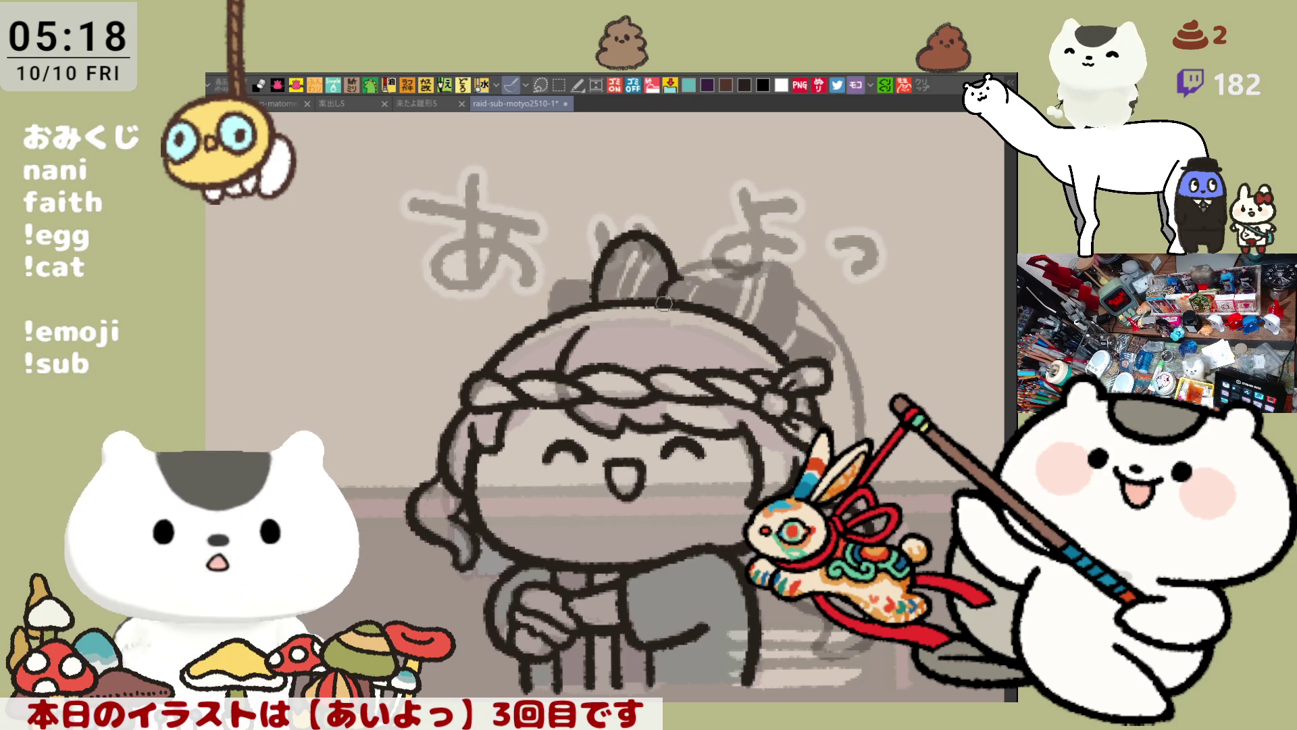
Try a short stroke at the arch's right end, undo it, and tilt the canvas view
drag(661, 304, 687, 278)
key(ctrl+z)
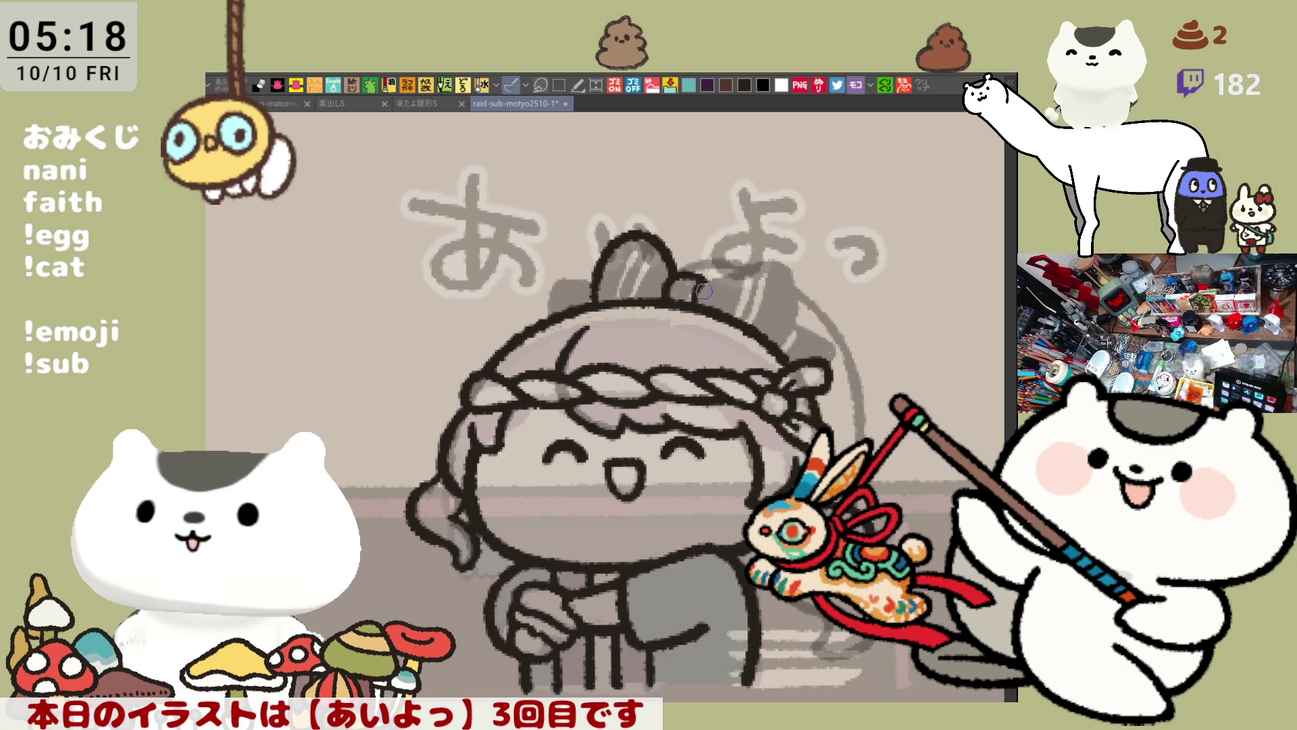
drag(686, 275, 674, 322)
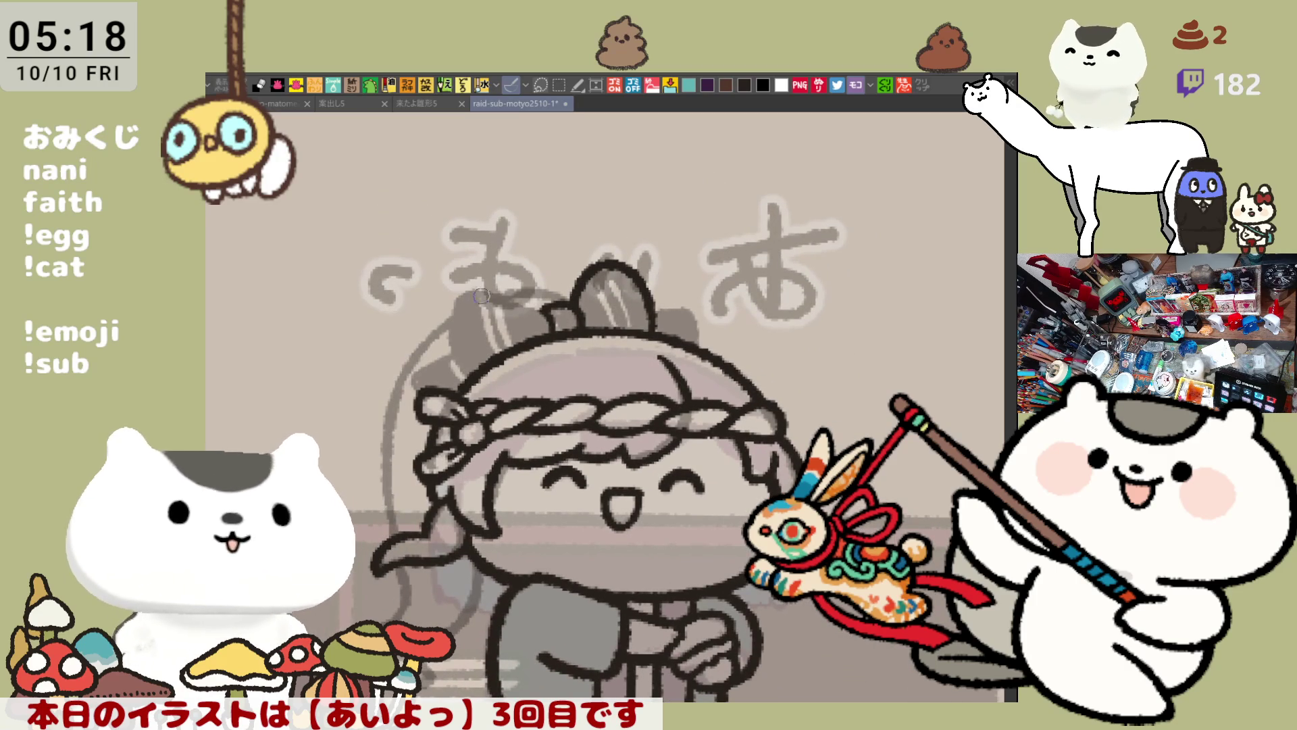
Draw the curve of the bow's left loop, undoing several attempts
drag(451, 294, 547, 306)
key(ctrl+z)
mouse_move(453, 298)
mouse_down()
mouse_move(483, 284)
mouse_move(536, 304)
mouse_move(443, 323)
mouse_move(445, 355)
mouse_up()
key(ctrl+z)
drag(465, 285, 443, 345)
key(ctrl+z)
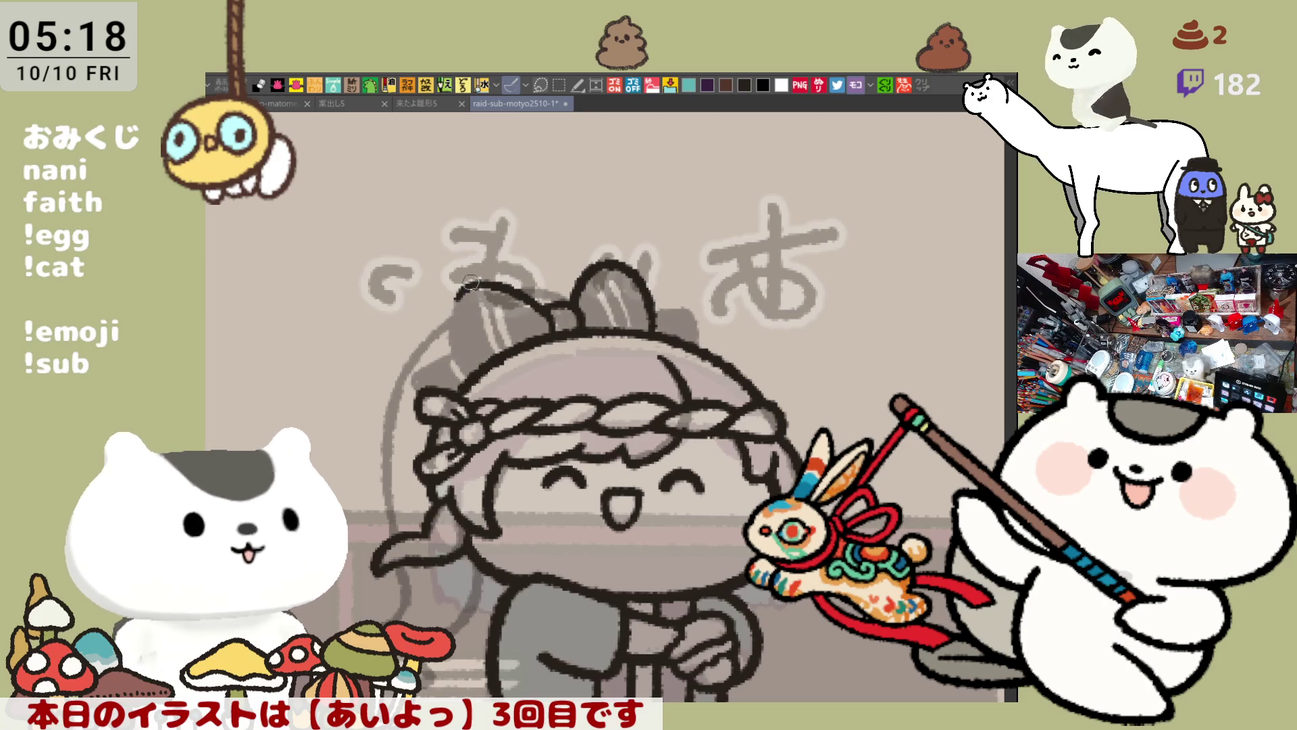
drag(479, 277, 447, 339)
key(ctrl+z)
drag(481, 279, 454, 332)
key(ctrl+z)
Finish the left loop edge, ink the right loop's outer edge, and straighten the view
mouse_move(479, 276)
mouse_down()
mouse_move(452, 318)
mouse_move(453, 357)
mouse_up()
key(ctrl+z)
drag(474, 283, 449, 344)
key(ctrl+z)
mouse_move(478, 279)
mouse_down()
mouse_move(451, 335)
mouse_move(473, 383)
mouse_up()
key(ctrl+z)
mouse_move(451, 336)
mouse_down()
mouse_move(476, 395)
mouse_move(454, 358)
mouse_move(467, 366)
mouse_up()
key(ctrl+z)
key(ctrl+z)
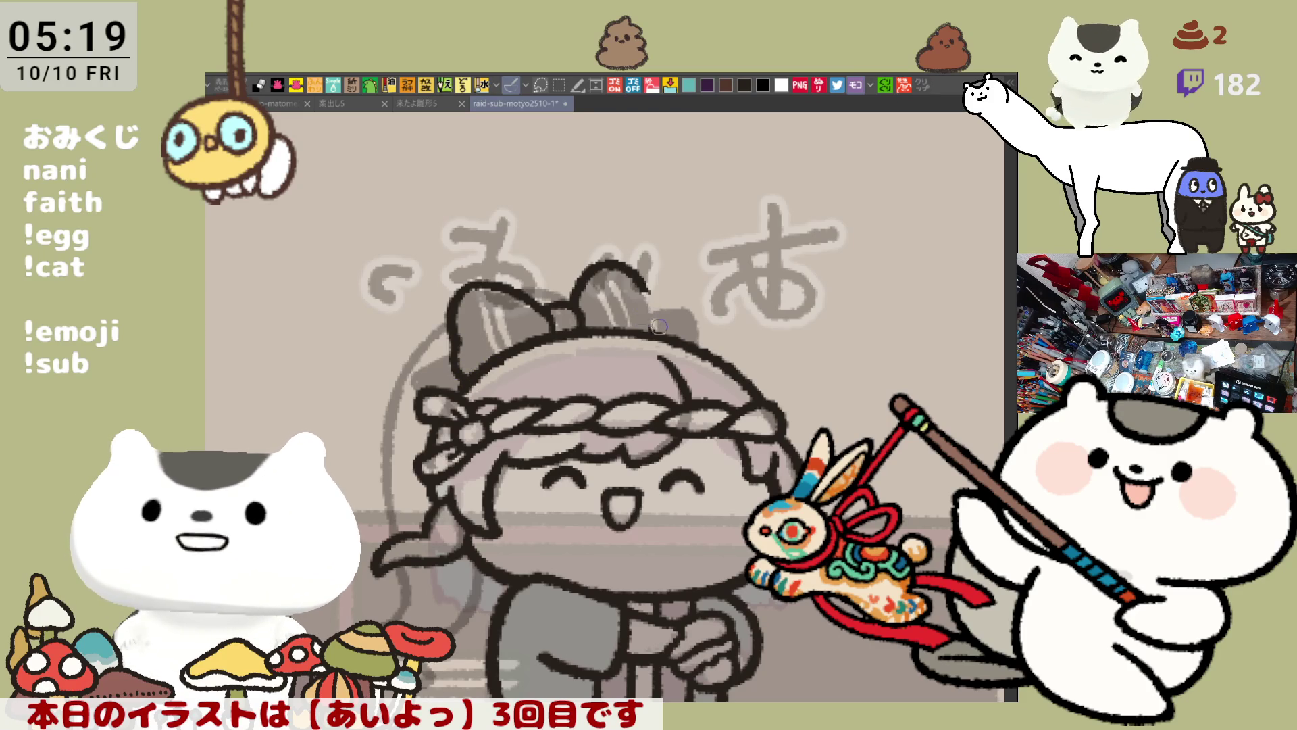
mouse_move(651, 281)
mouse_down()
mouse_move(665, 332)
mouse_move(662, 316)
mouse_up()
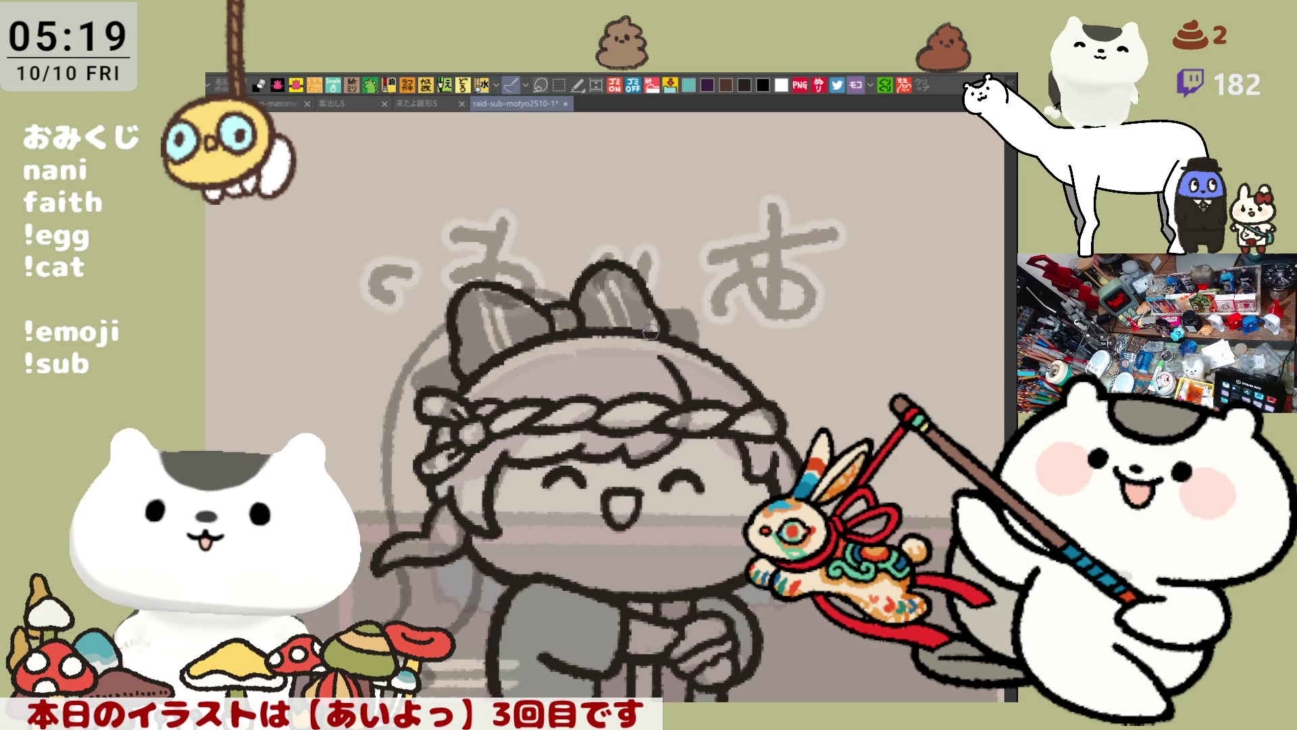
drag(638, 317, 599, 331)
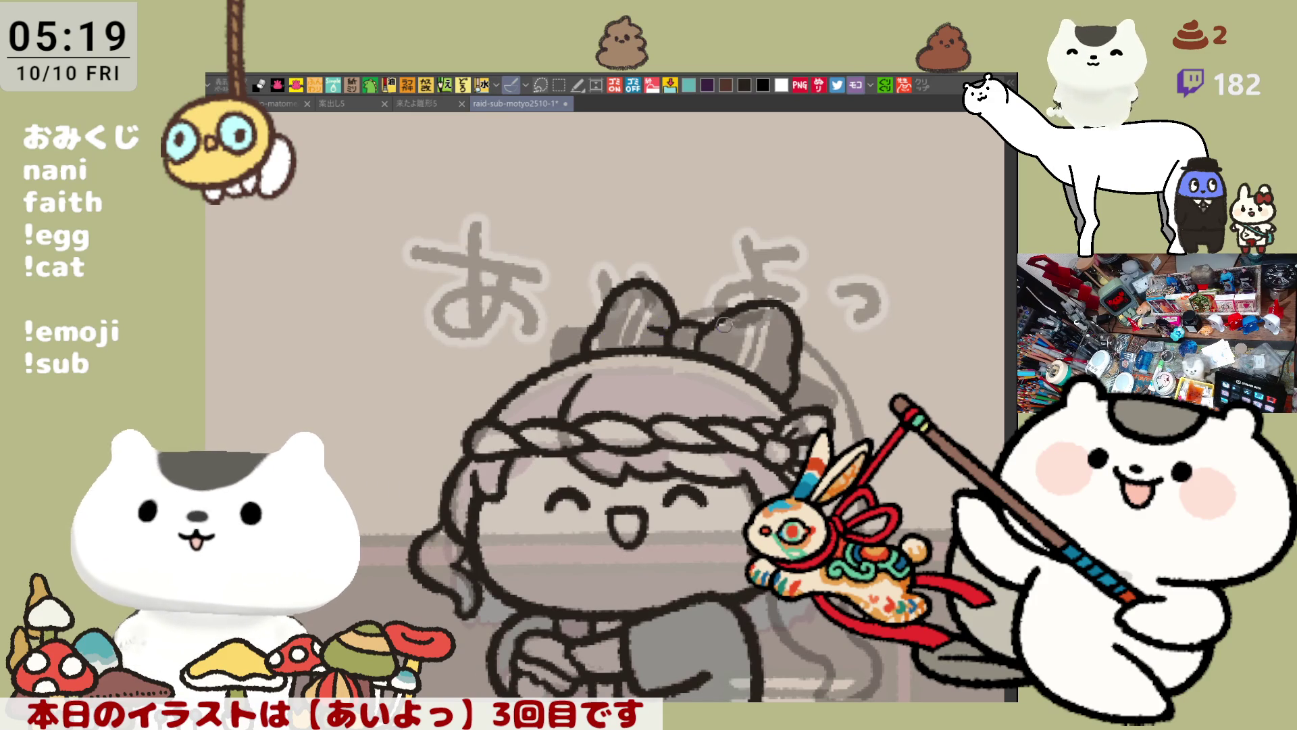
Mark across the bow and redraw the right loop's outline
drag(657, 327, 720, 341)
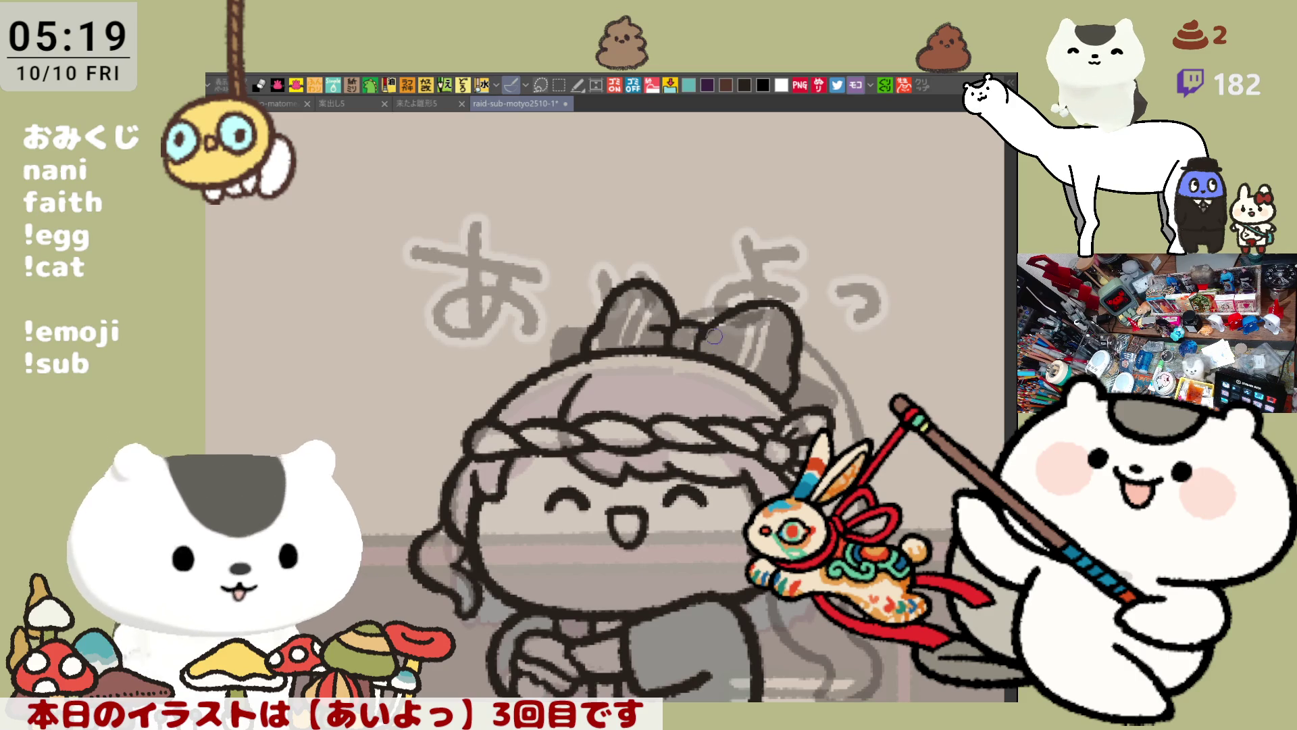
mouse_move(716, 336)
mouse_down()
mouse_move(678, 343)
mouse_move(804, 368)
mouse_up()
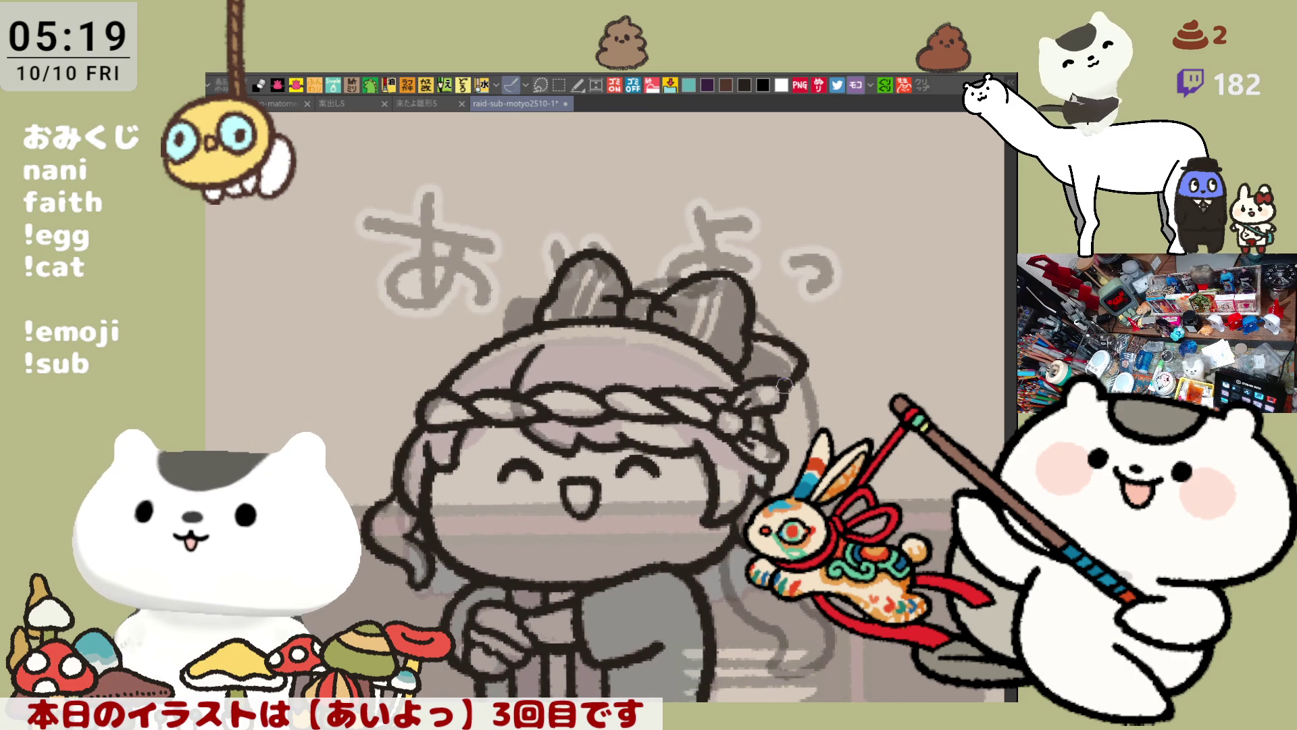
key(ctrl+z)
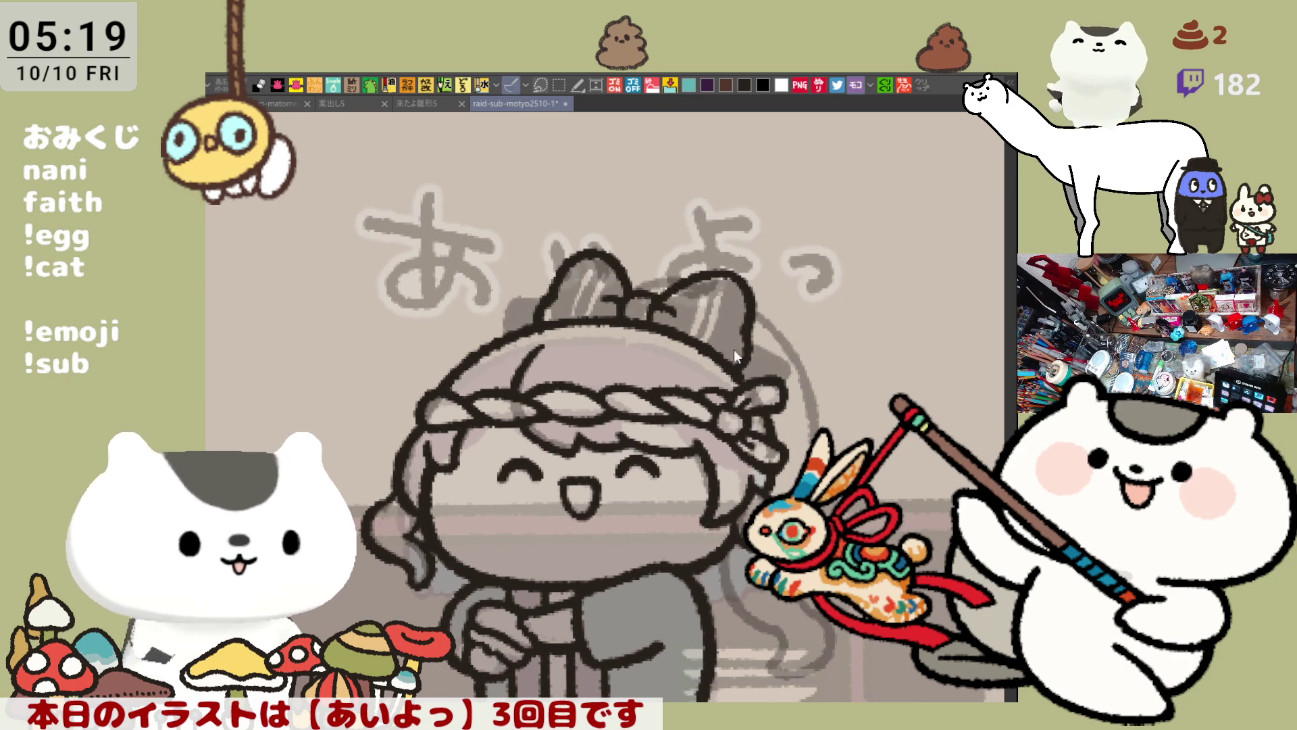
mouse_move(743, 336)
mouse_down()
mouse_move(798, 365)
mouse_move(781, 387)
mouse_up()
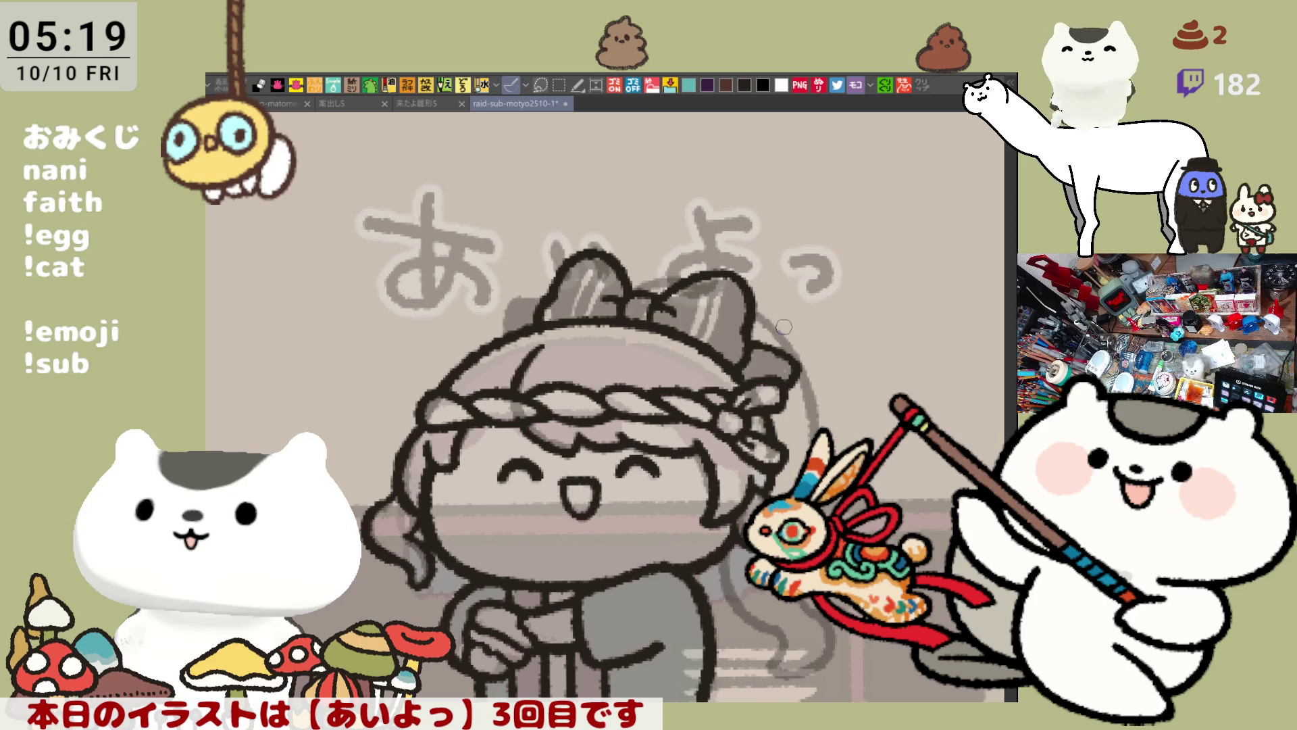
drag(750, 338, 772, 383)
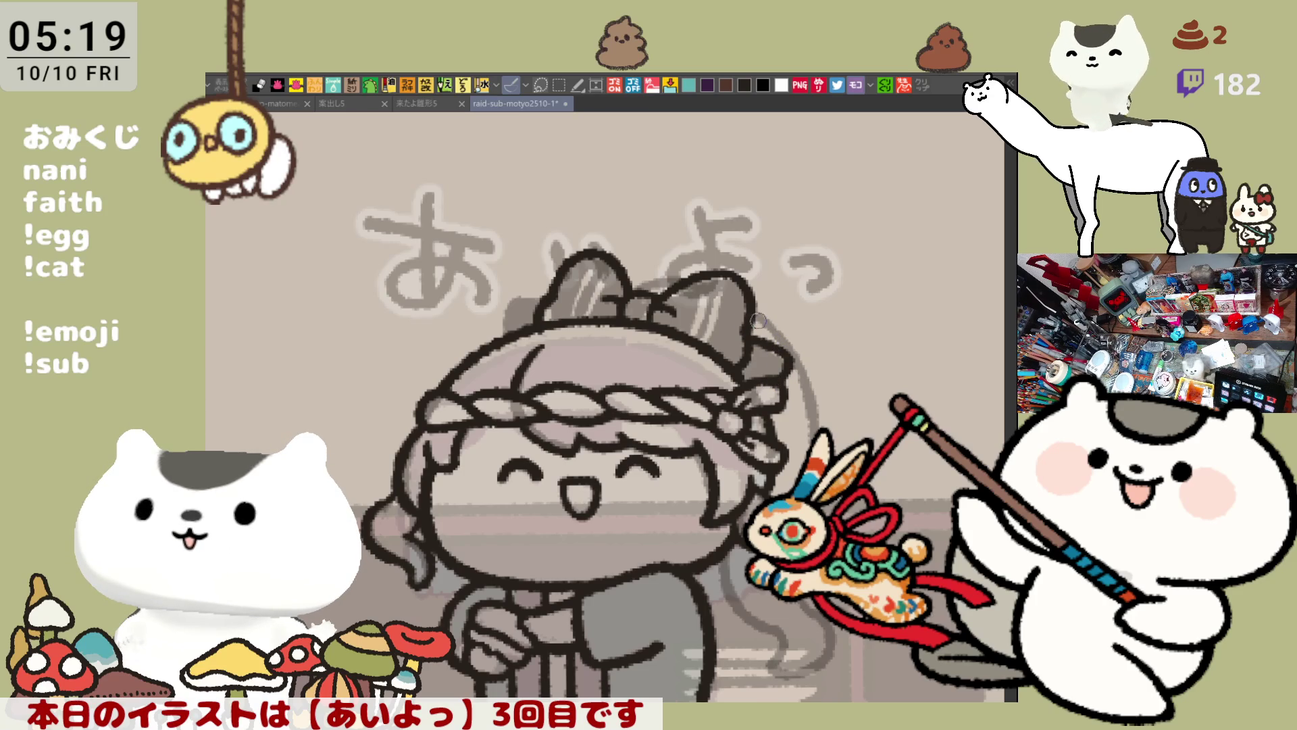
Redraw the bow's left and top-left outline
drag(527, 297, 501, 338)
key(ctrl+z)
mouse_move(517, 294)
mouse_down()
mouse_move(504, 341)
mouse_move(541, 300)
mouse_move(520, 301)
mouse_move(542, 302)
mouse_up()
key(ctrl+z)
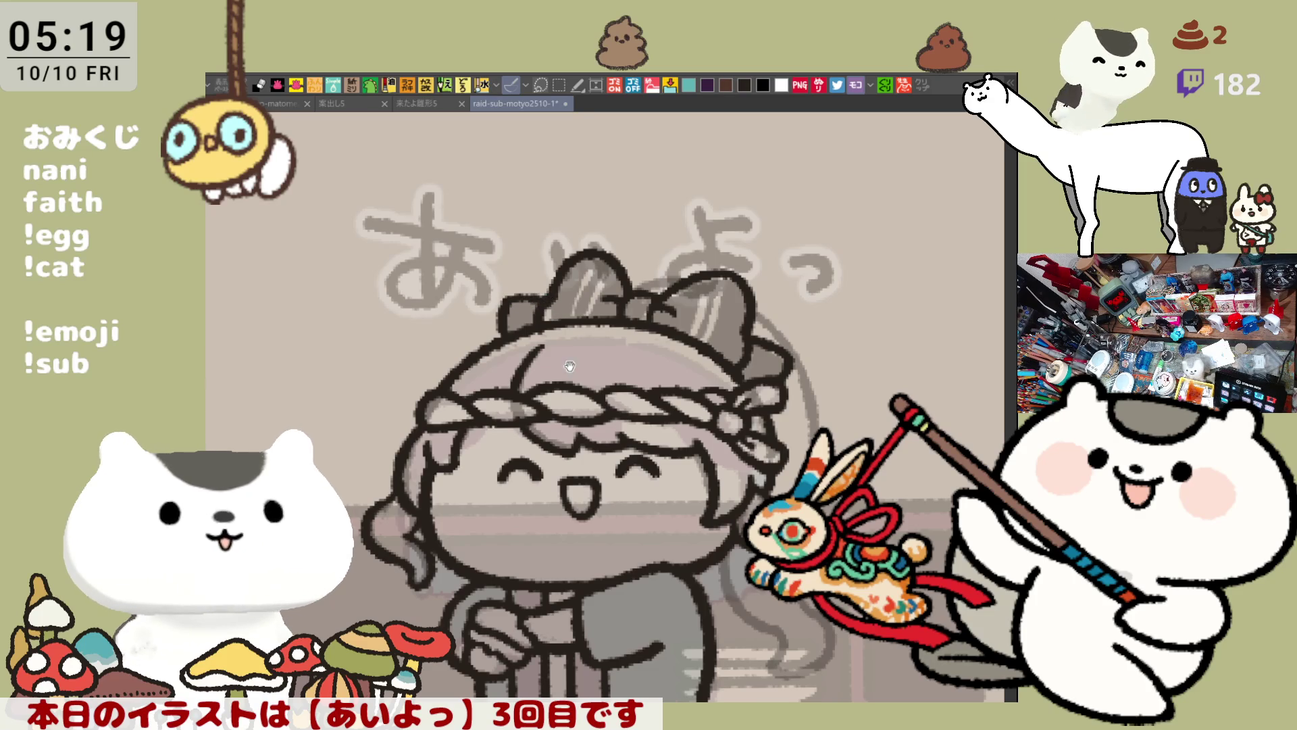
Center the bow, ink its right outline, and extend the hair edge below it
drag(570, 366, 521, 303)
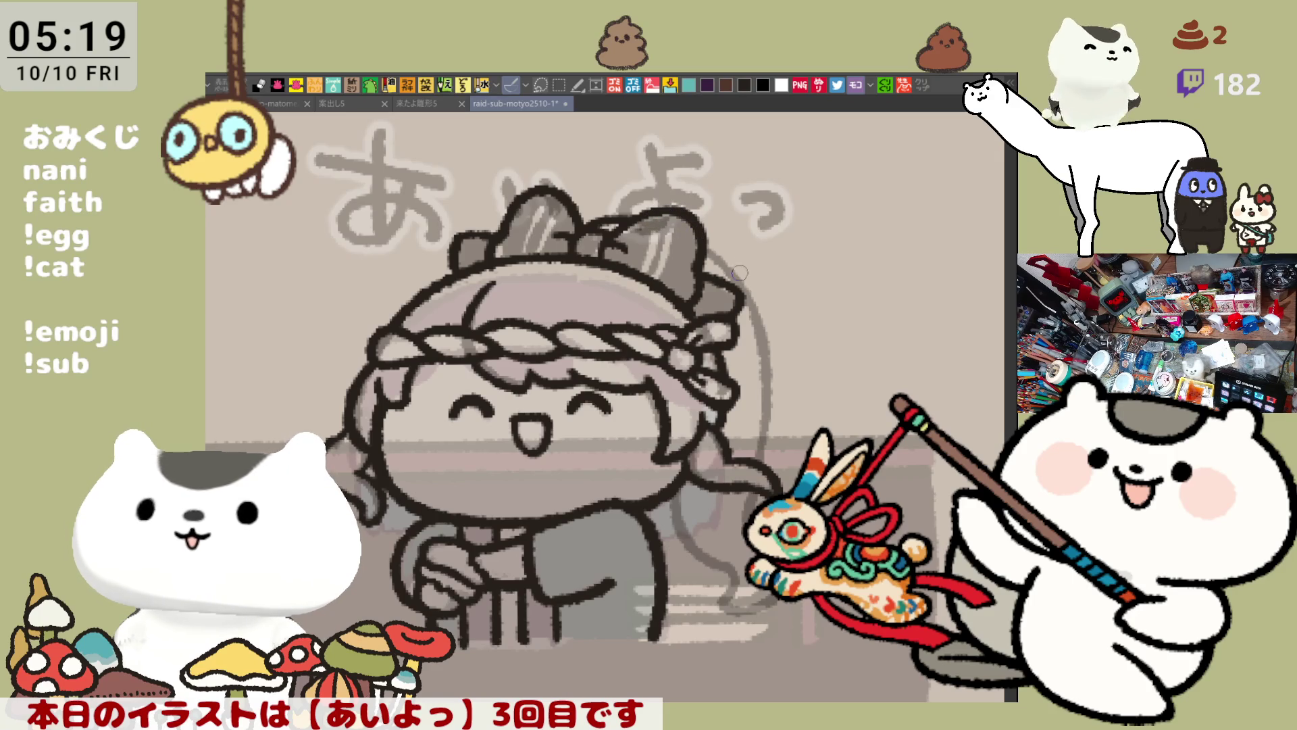
drag(712, 250, 758, 312)
key(ctrl+z)
drag(696, 237, 758, 316)
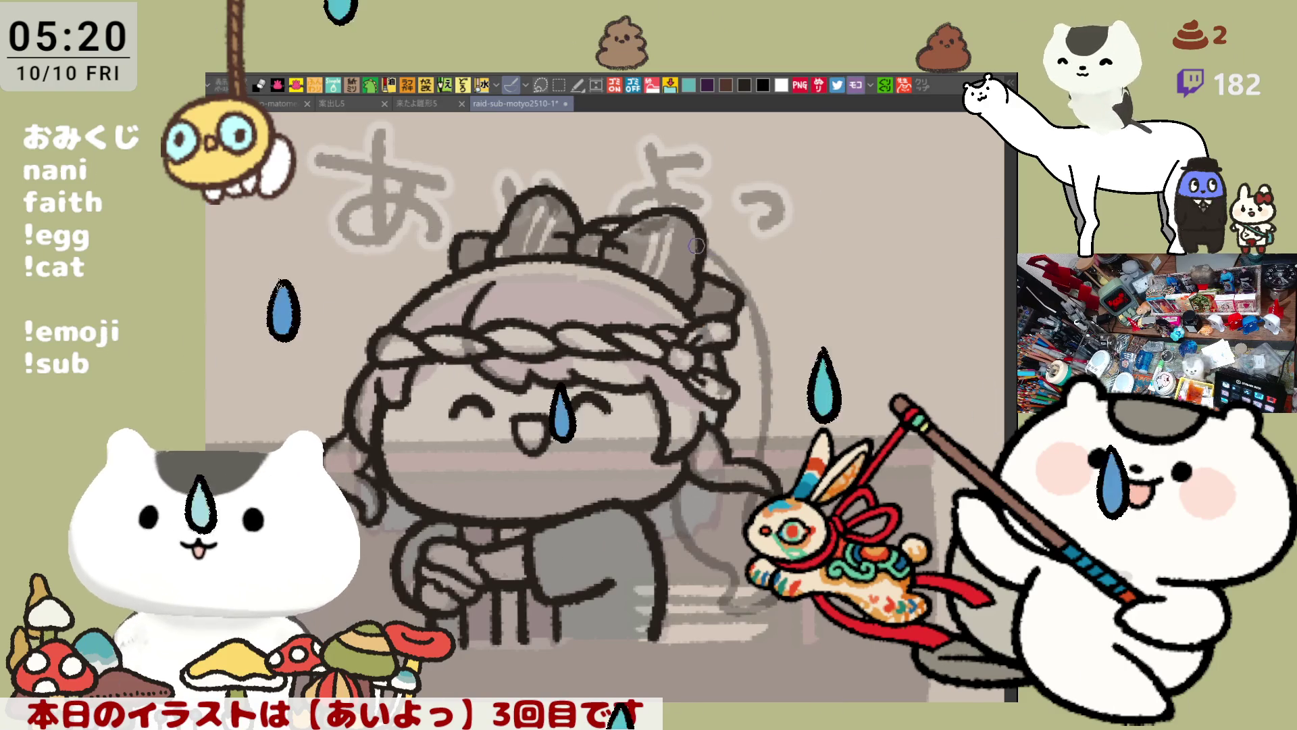
drag(753, 314, 769, 429)
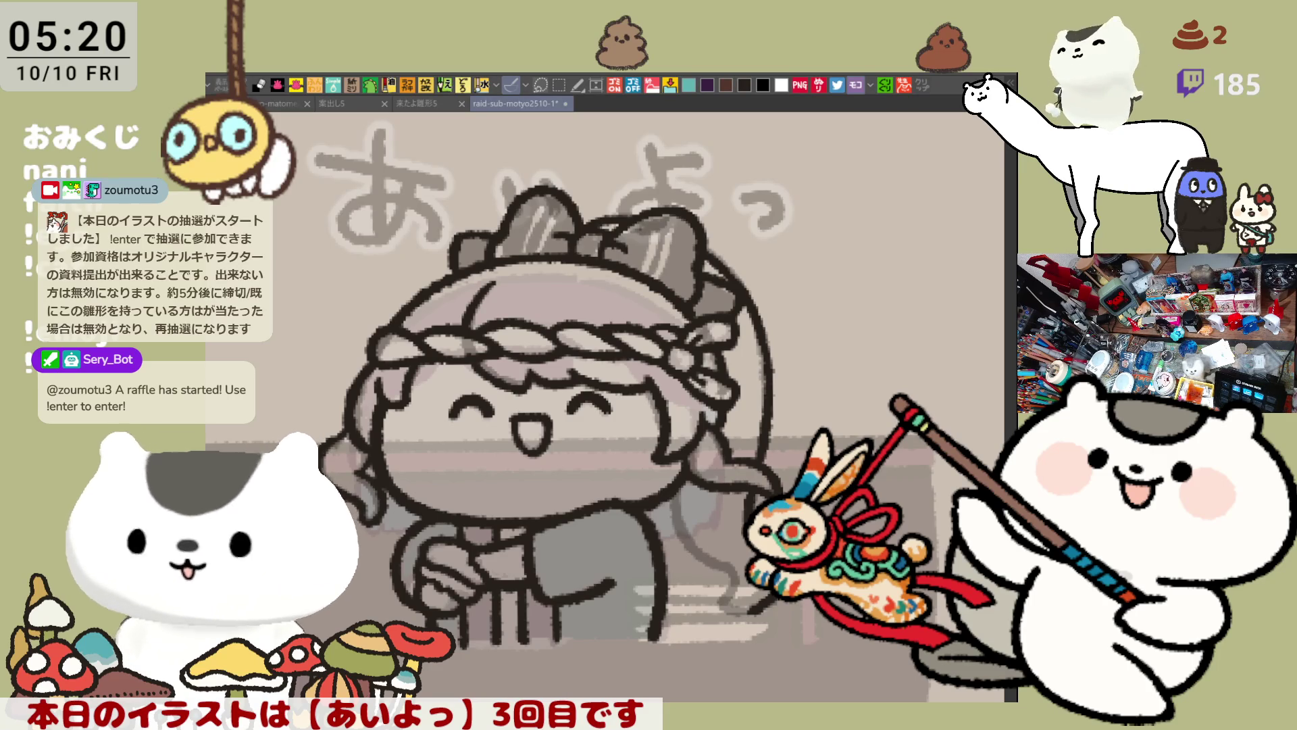
Bring the lower hair into view and darken the hair line on the right side
drag(671, 538, 657, 406)
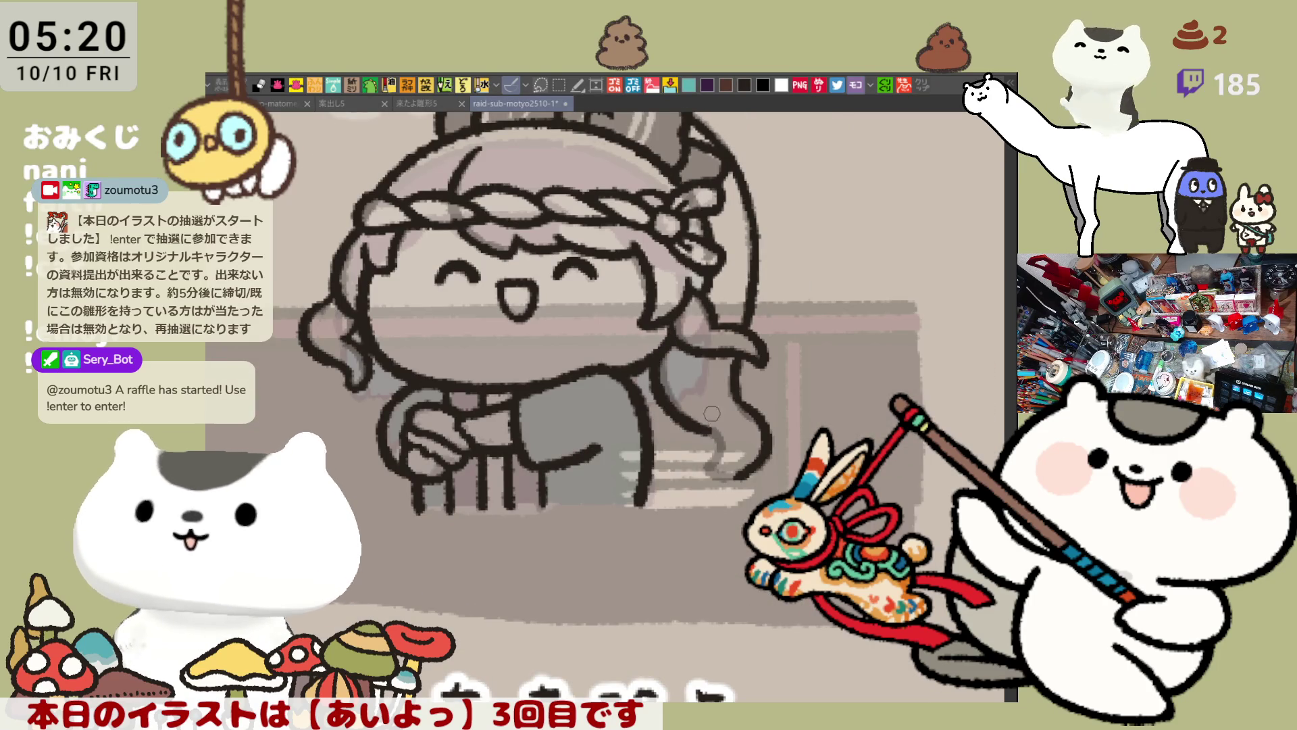
drag(665, 343, 704, 429)
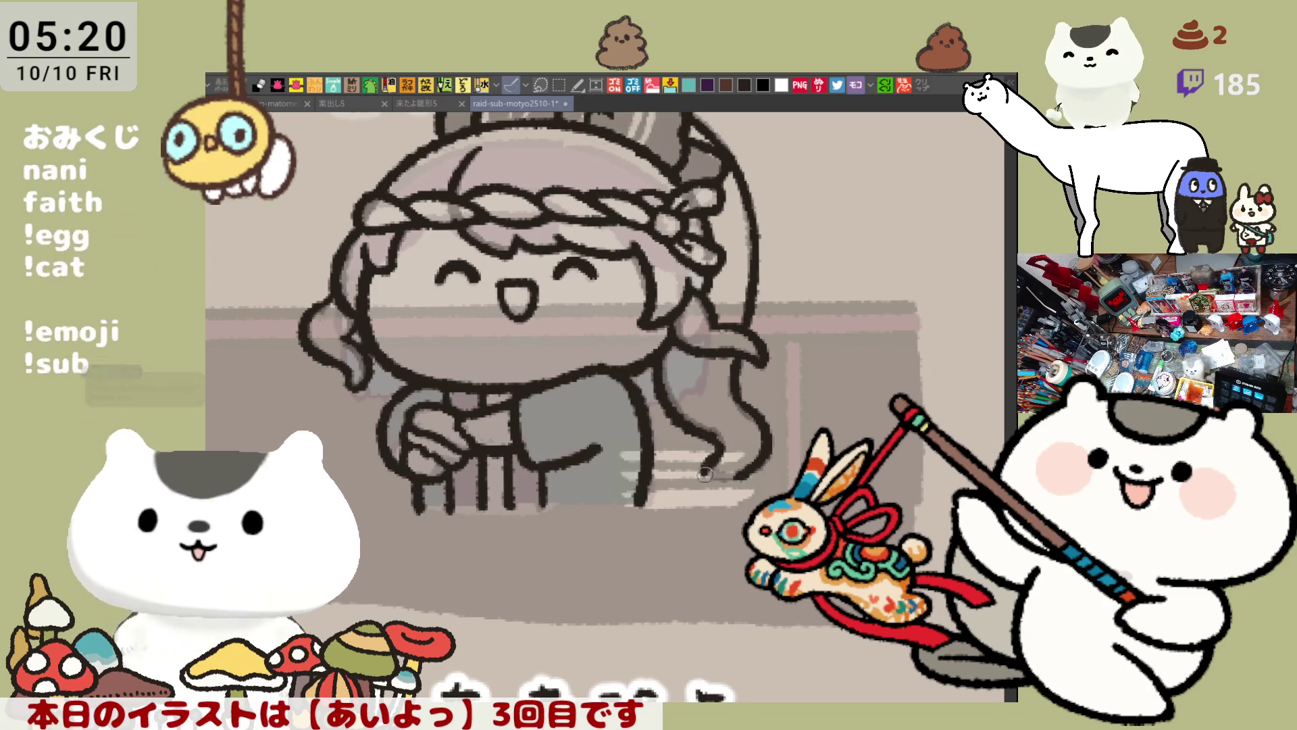
Ink the curl at the hair's end and redraw the stroke beside the headband, checking in mirrored view
drag(708, 466, 746, 461)
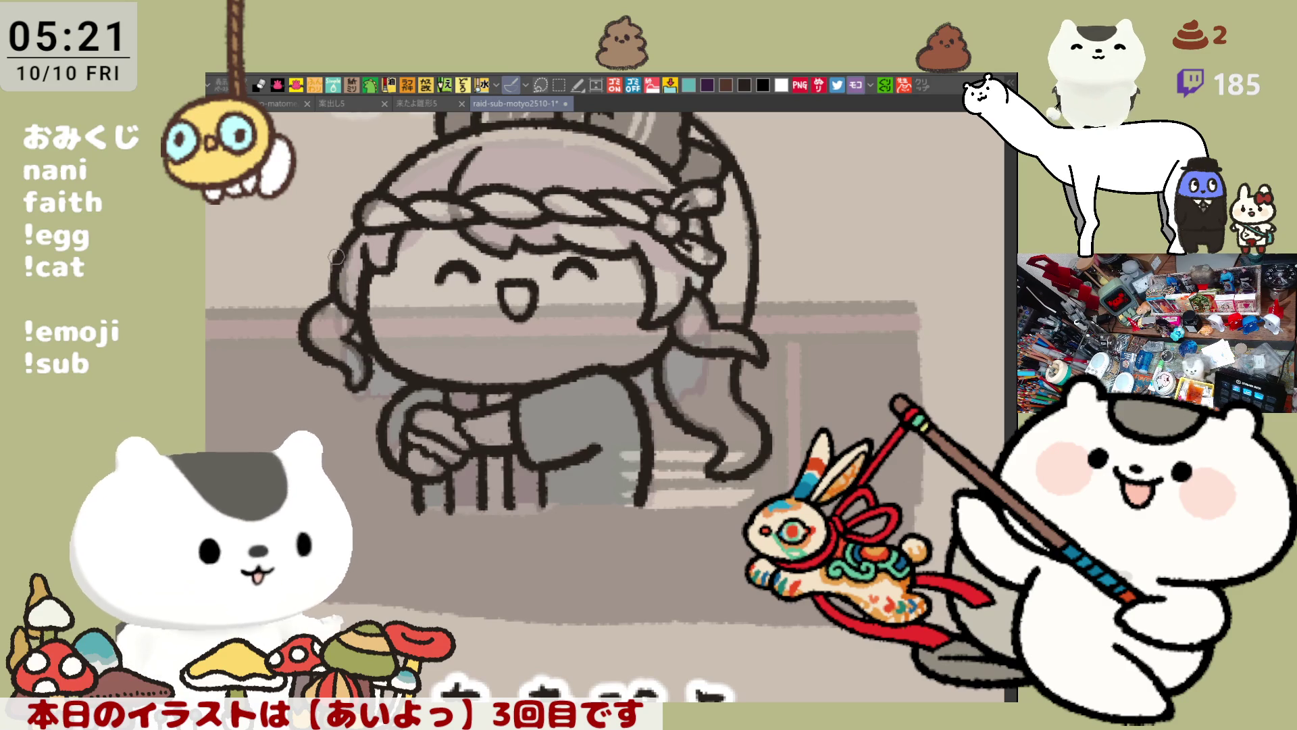
mouse_move(676, 269)
mouse_down()
mouse_move(742, 333)
mouse_move(682, 316)
mouse_up()
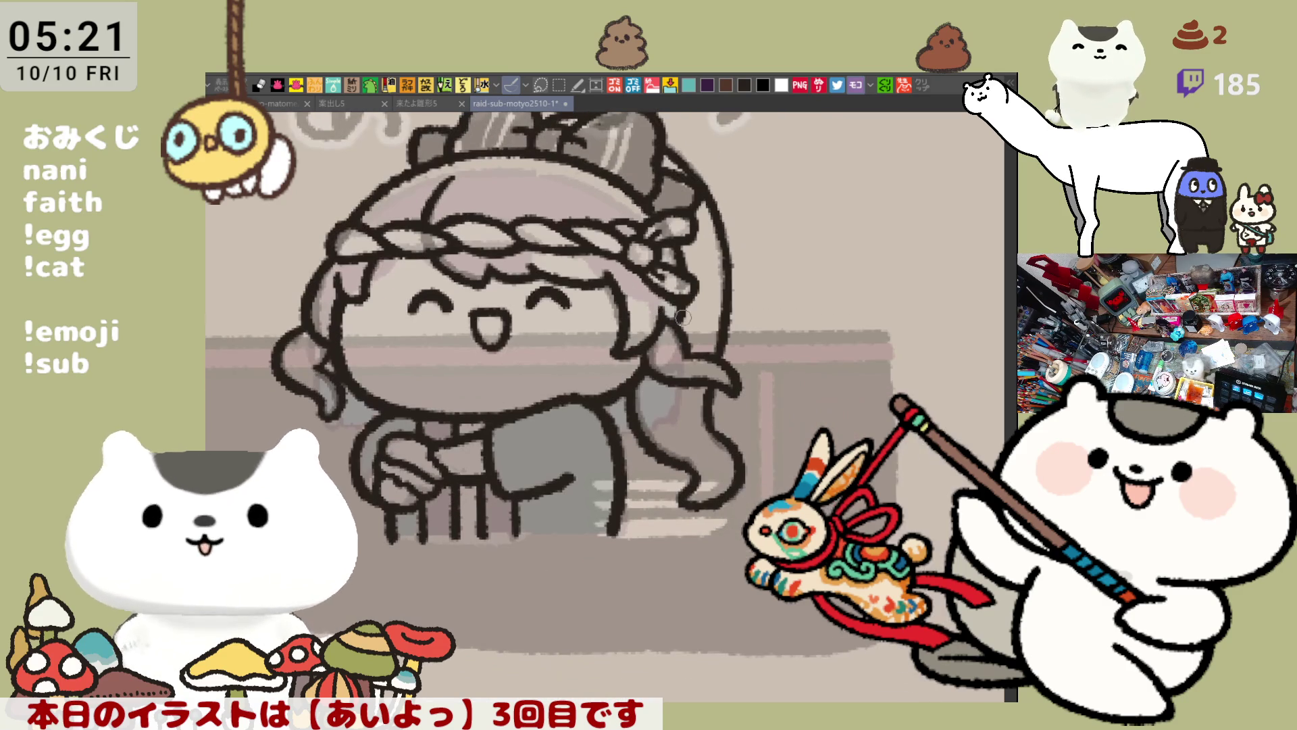
key(h)
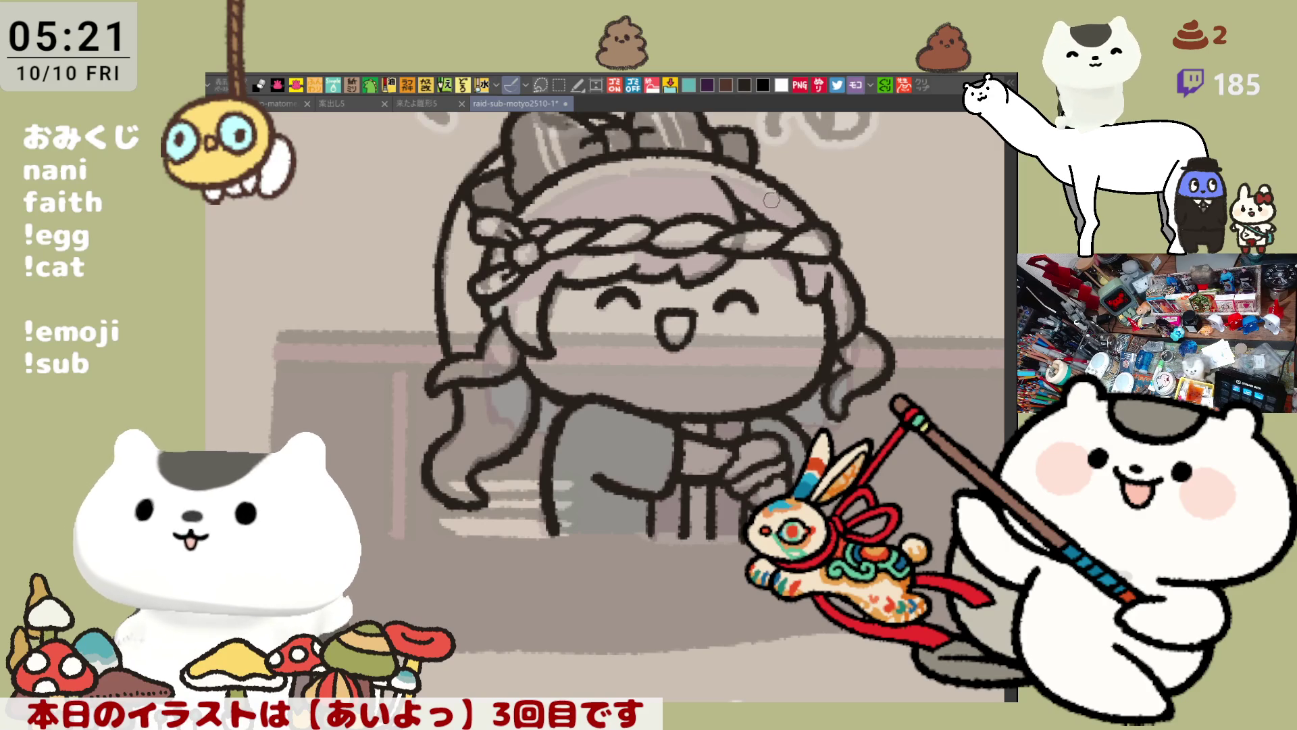
key(h)
mouse_move(705, 238)
mouse_down()
mouse_move(772, 264)
mouse_move(434, 276)
mouse_move(392, 322)
mouse_up()
key(ctrl+z)
drag(413, 265, 391, 319)
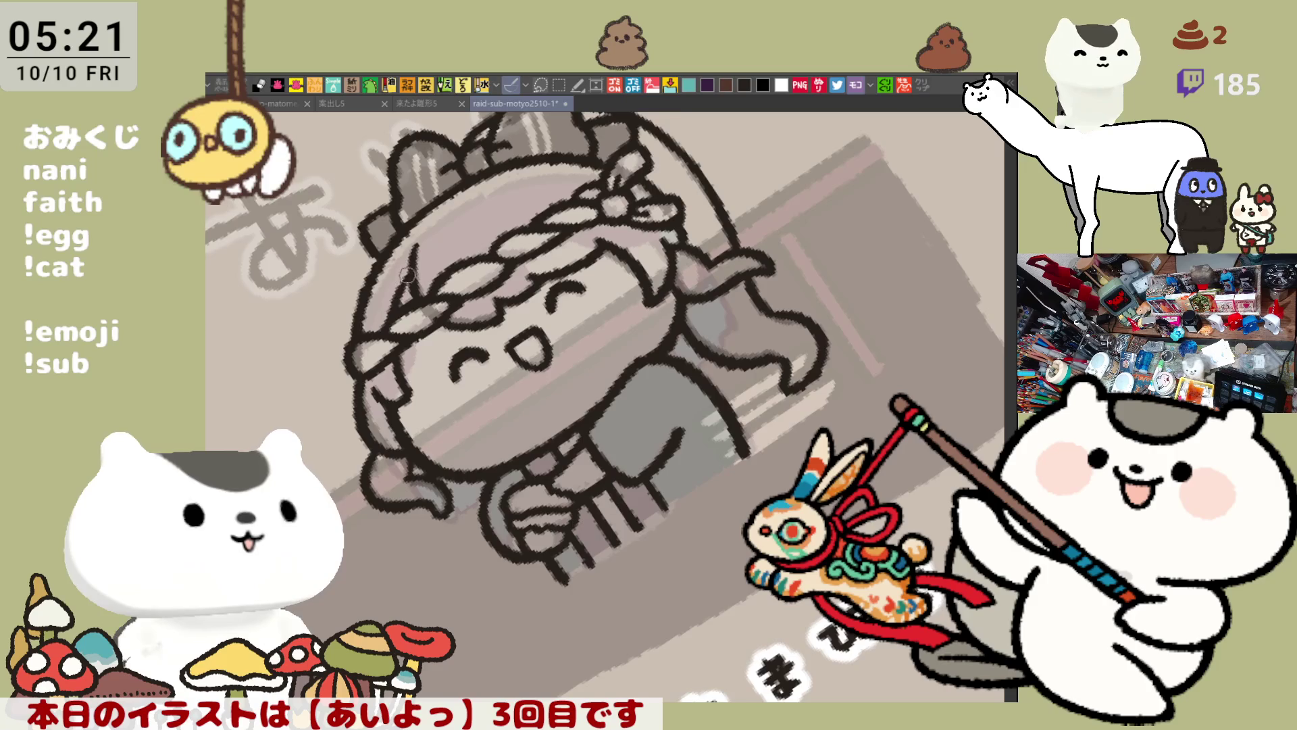
drag(407, 274, 784, 312)
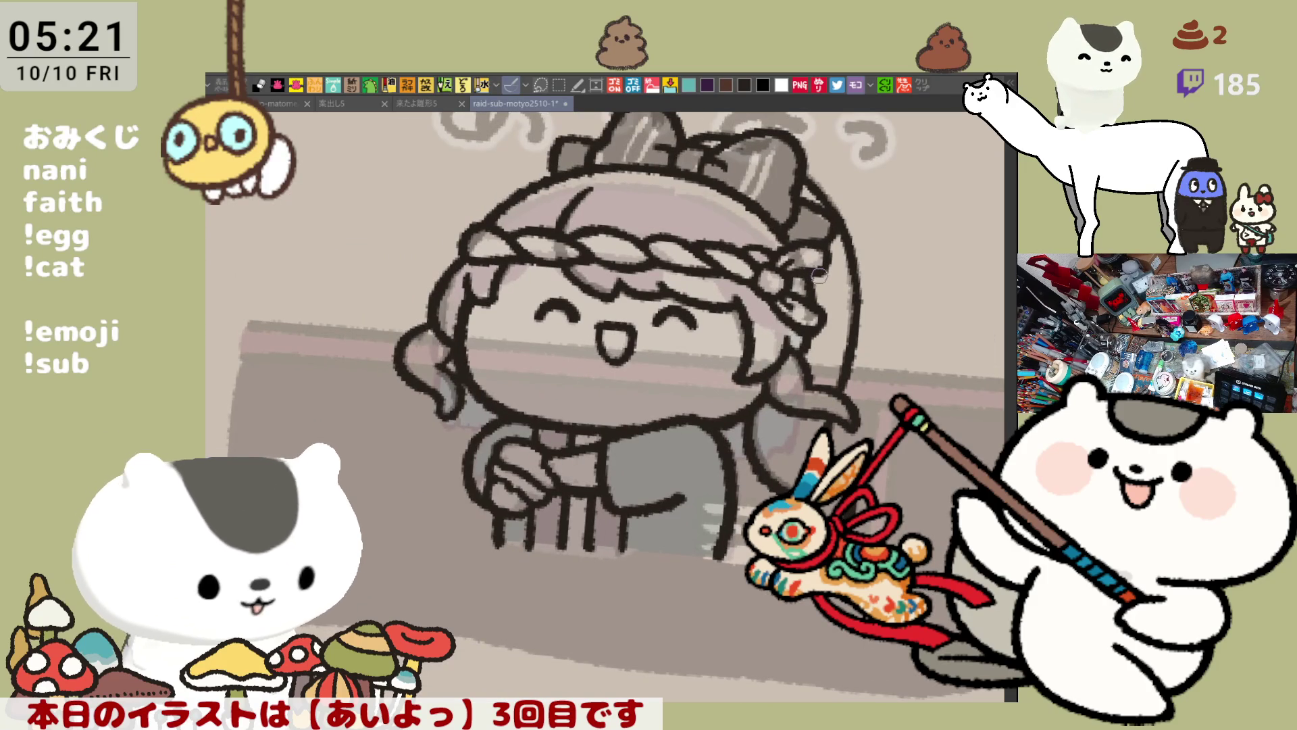
Redraw the U-shaped hair strand under the headband and darken the hair beside it
mouse_move(505, 259)
mouse_down()
mouse_move(538, 266)
mouse_move(527, 292)
mouse_move(546, 268)
mouse_up()
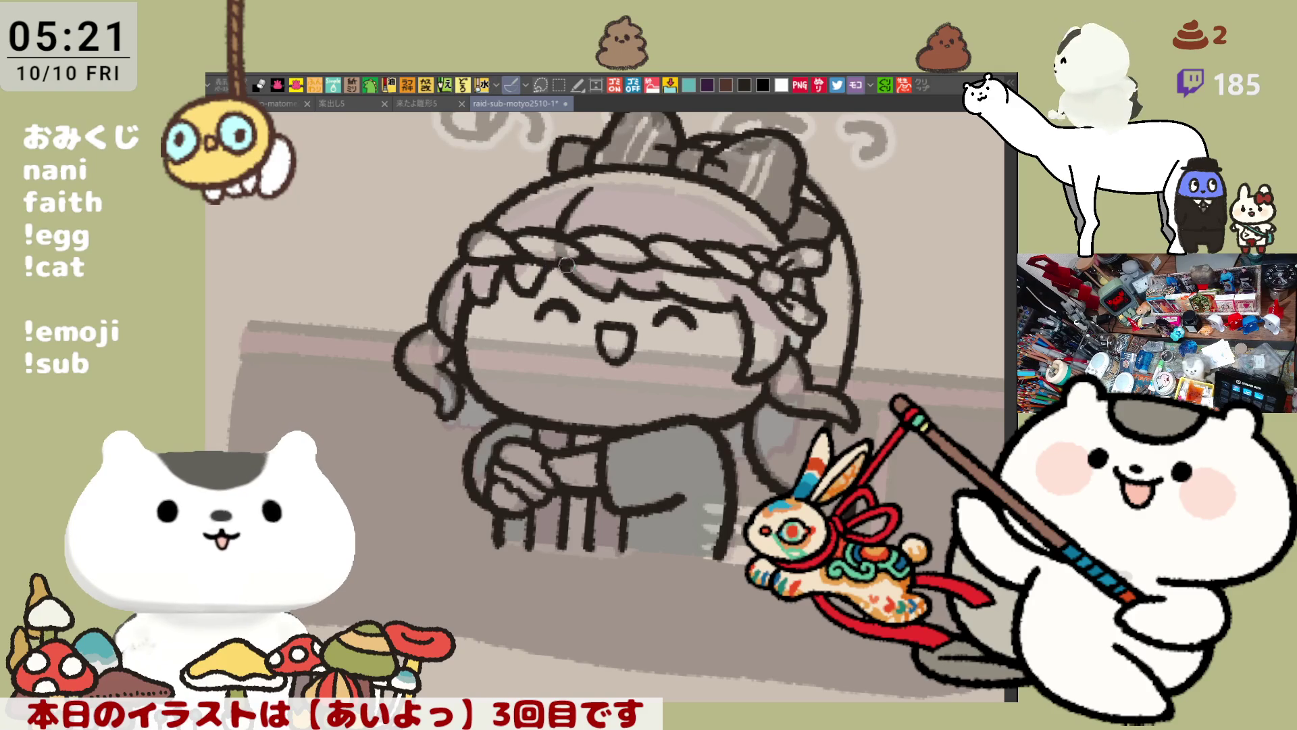
key(ctrl+z)
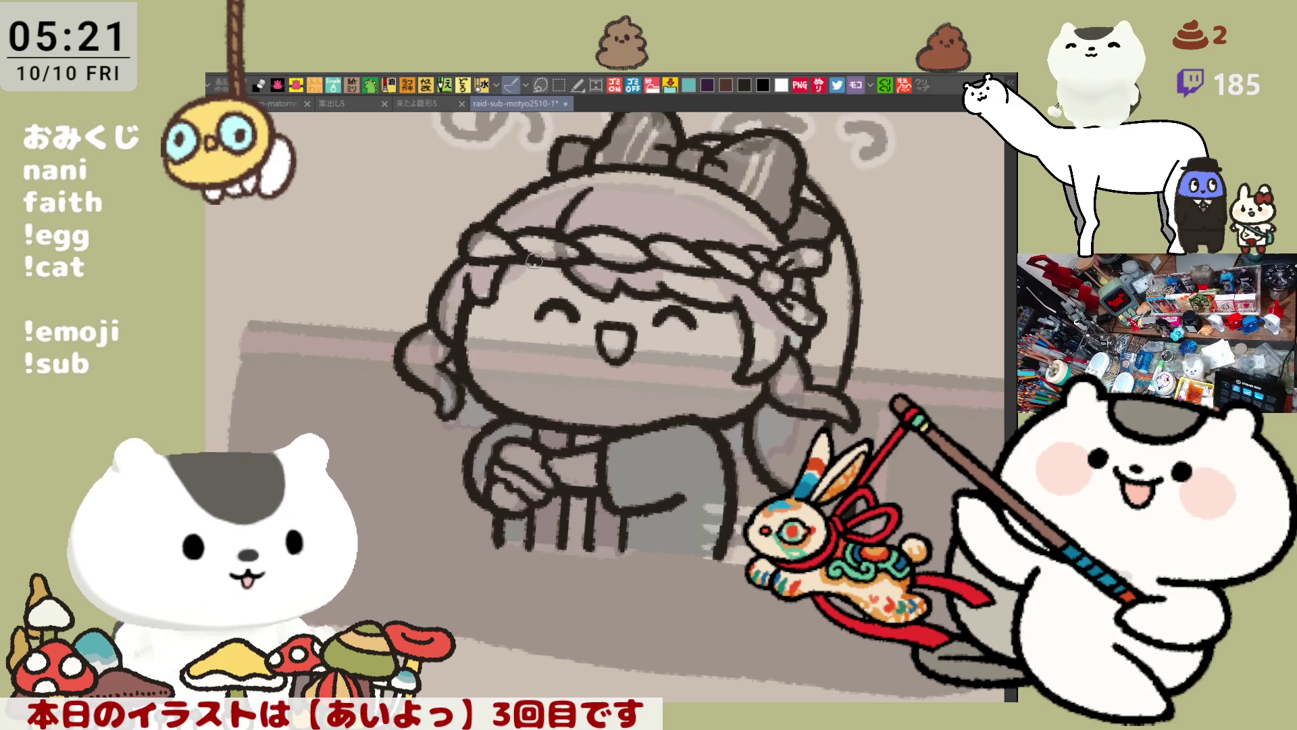
drag(516, 259, 541, 278)
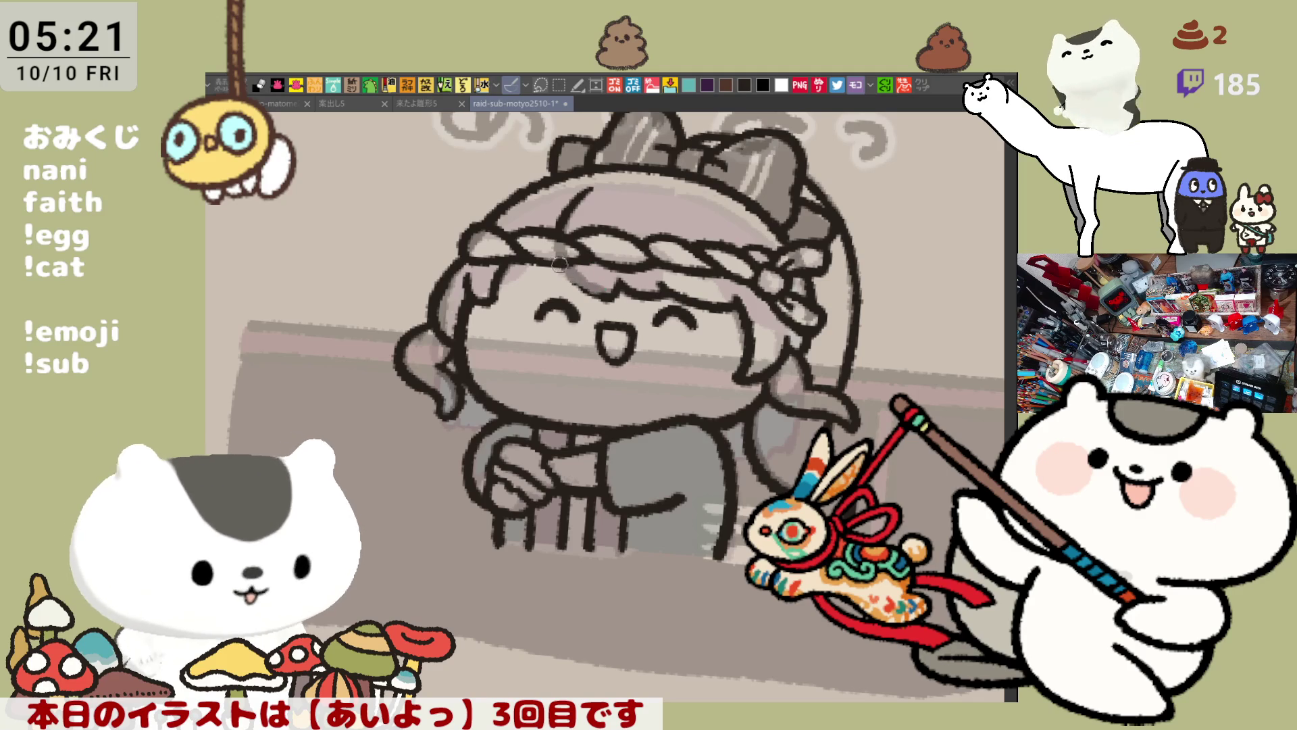
mouse_move(562, 272)
mouse_down()
mouse_move(596, 284)
mouse_move(591, 260)
mouse_up()
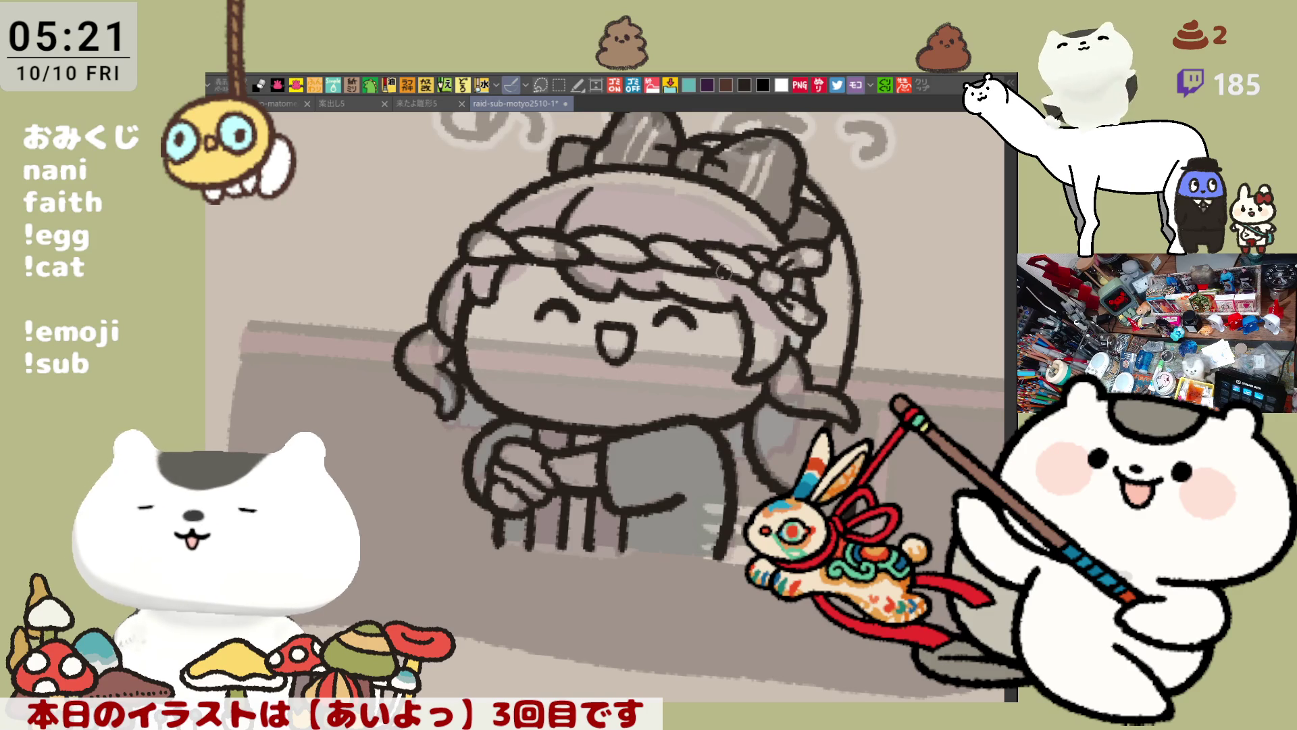
Switch to the character thumbnail sheet, then on to the bear sketch document
scroll(512, 308, left, 5)
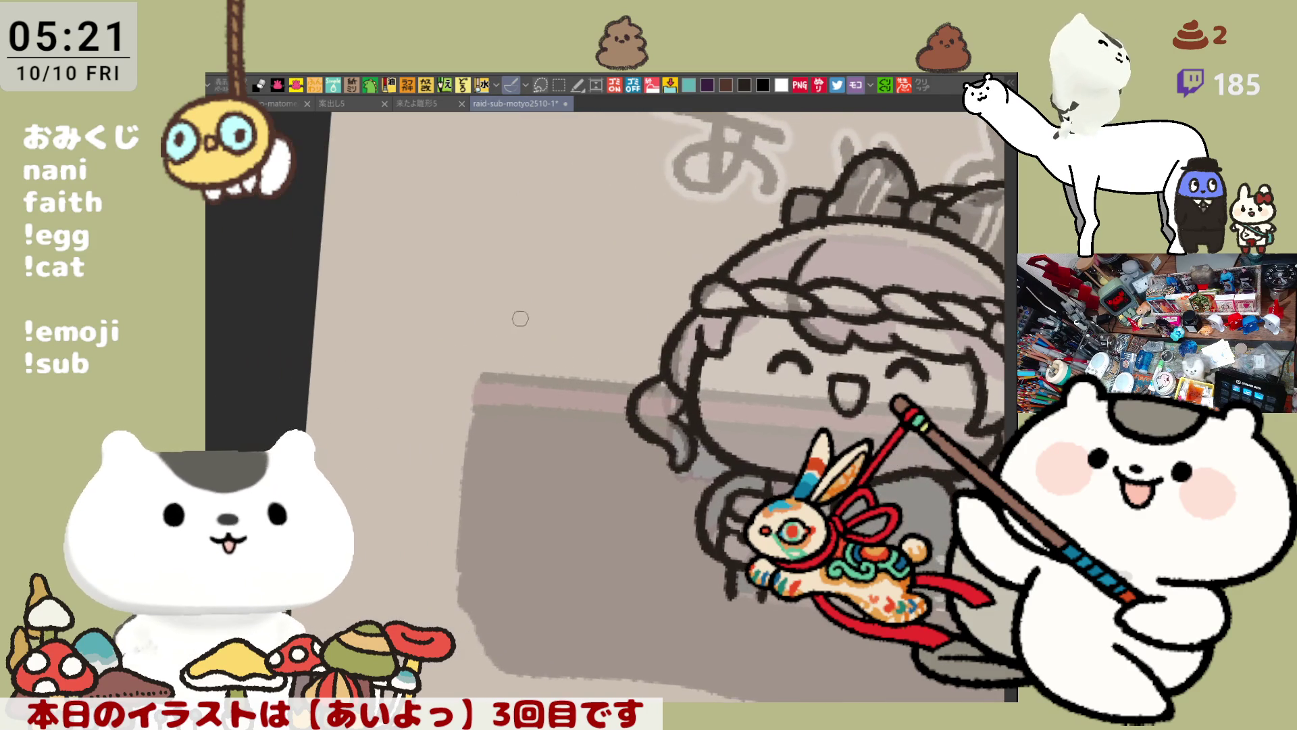
drag(469, 240, 545, 261)
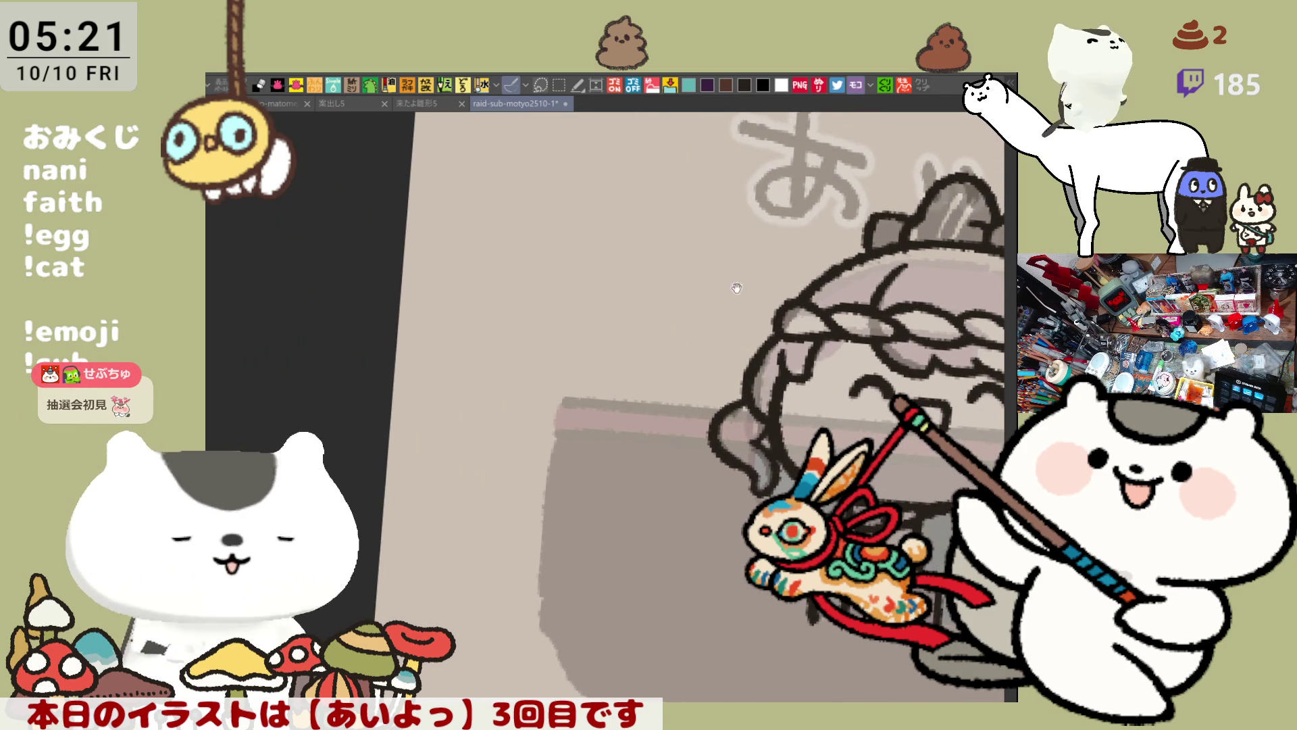
drag(736, 288, 553, 285)
drag(900, 282, 774, 274)
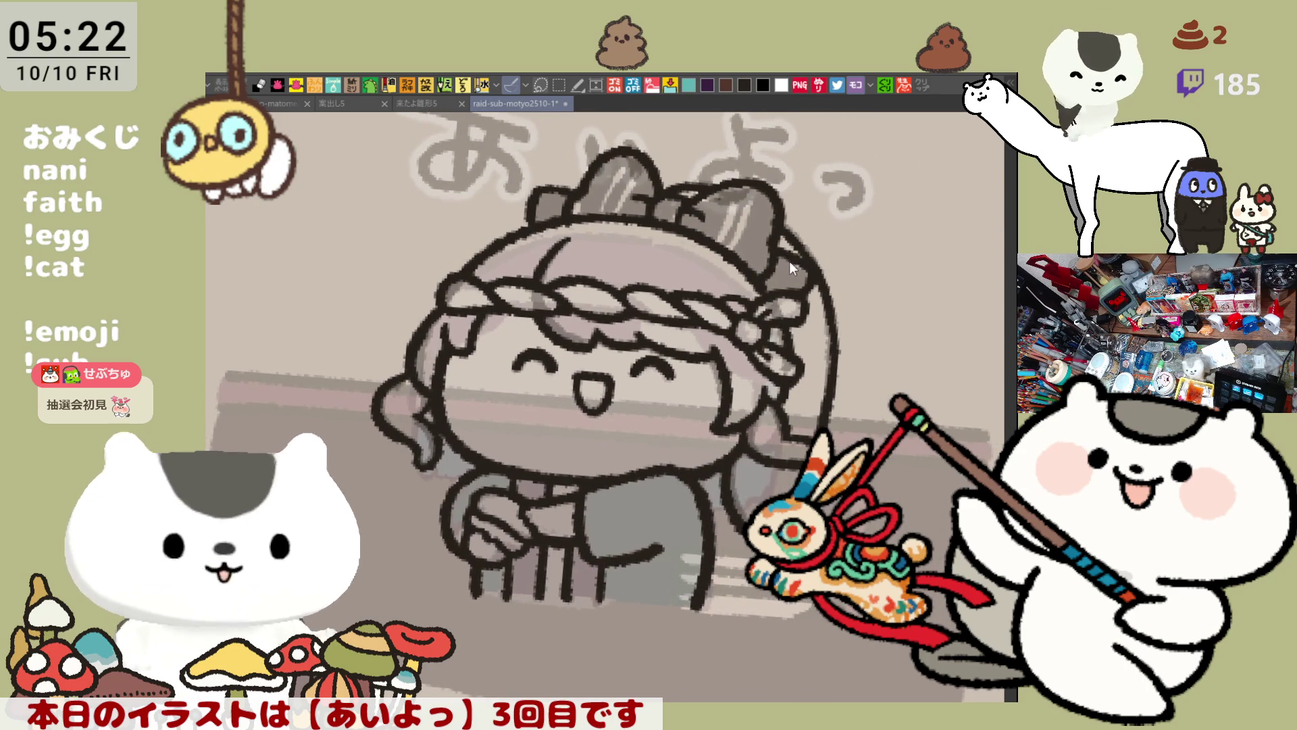
drag(608, 331, 753, 354)
scroll(753, 354, up, 2)
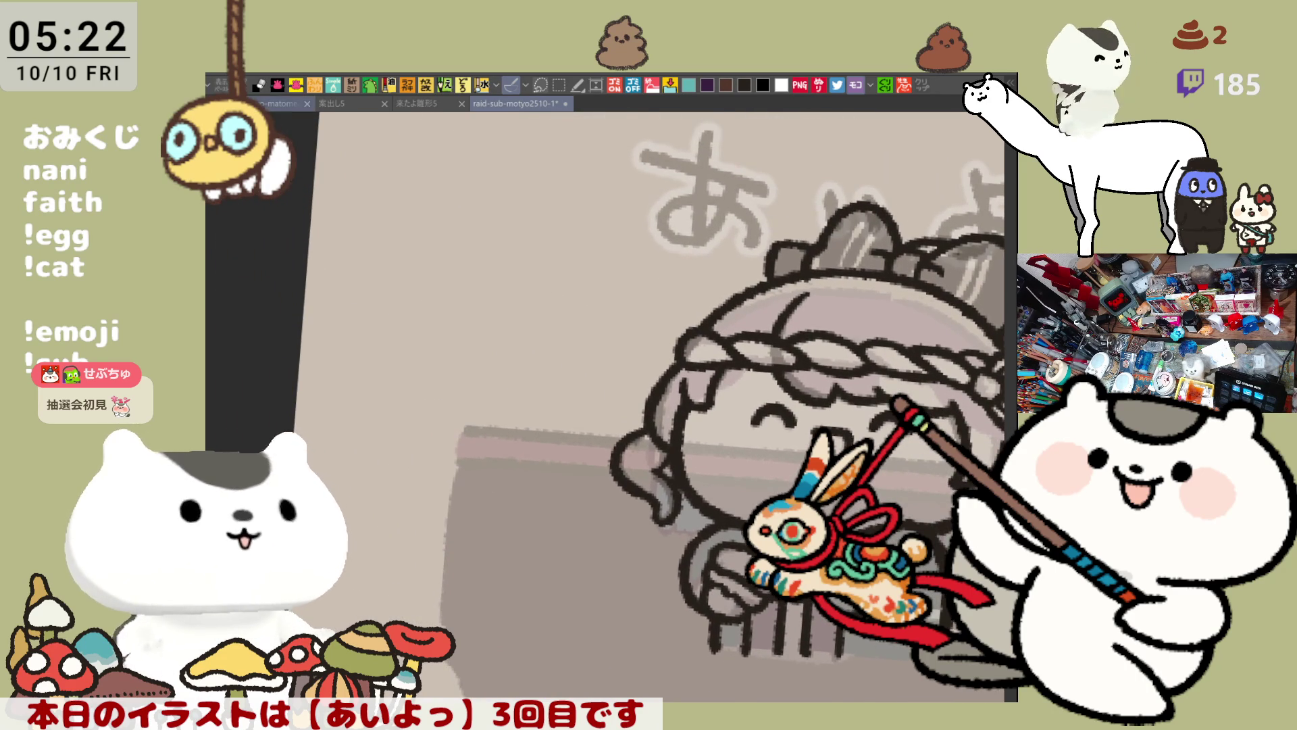
click(280, 103)
key(ctrl+Tab)
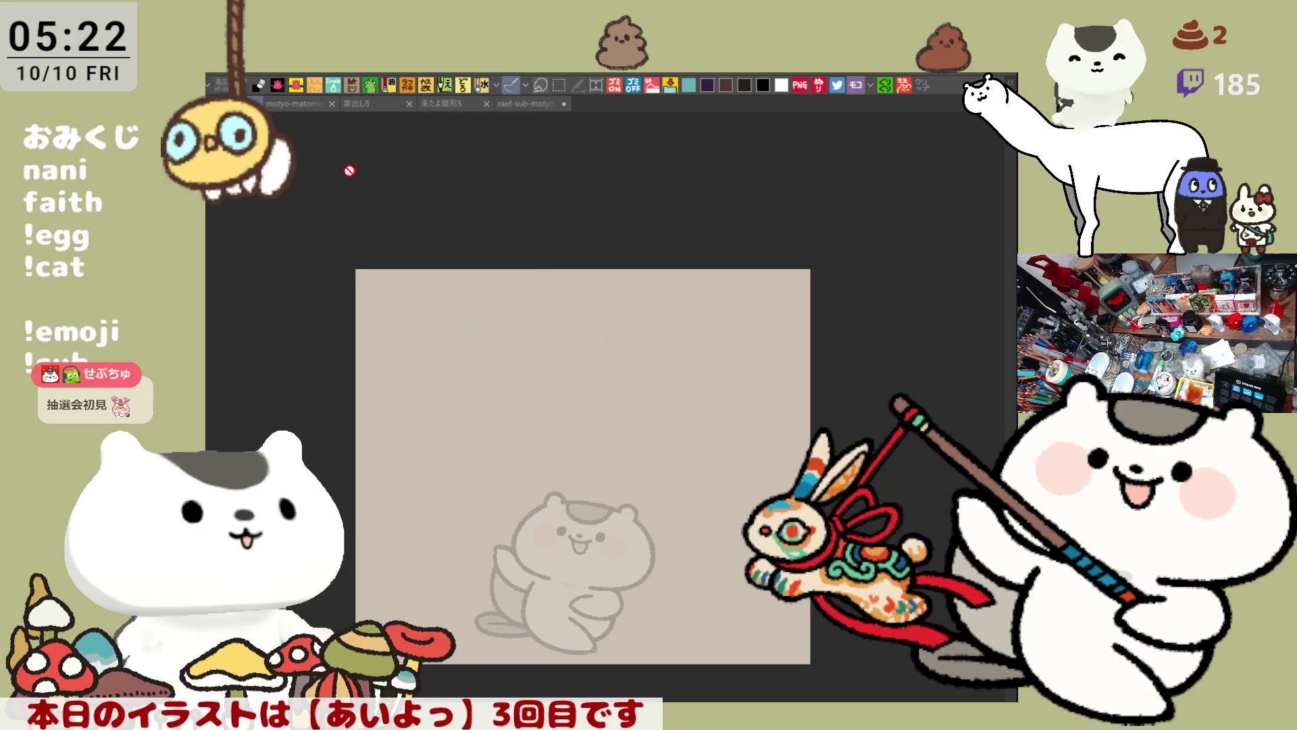
scroll(657, 356, up, 3)
scroll(658, 356, up, 1)
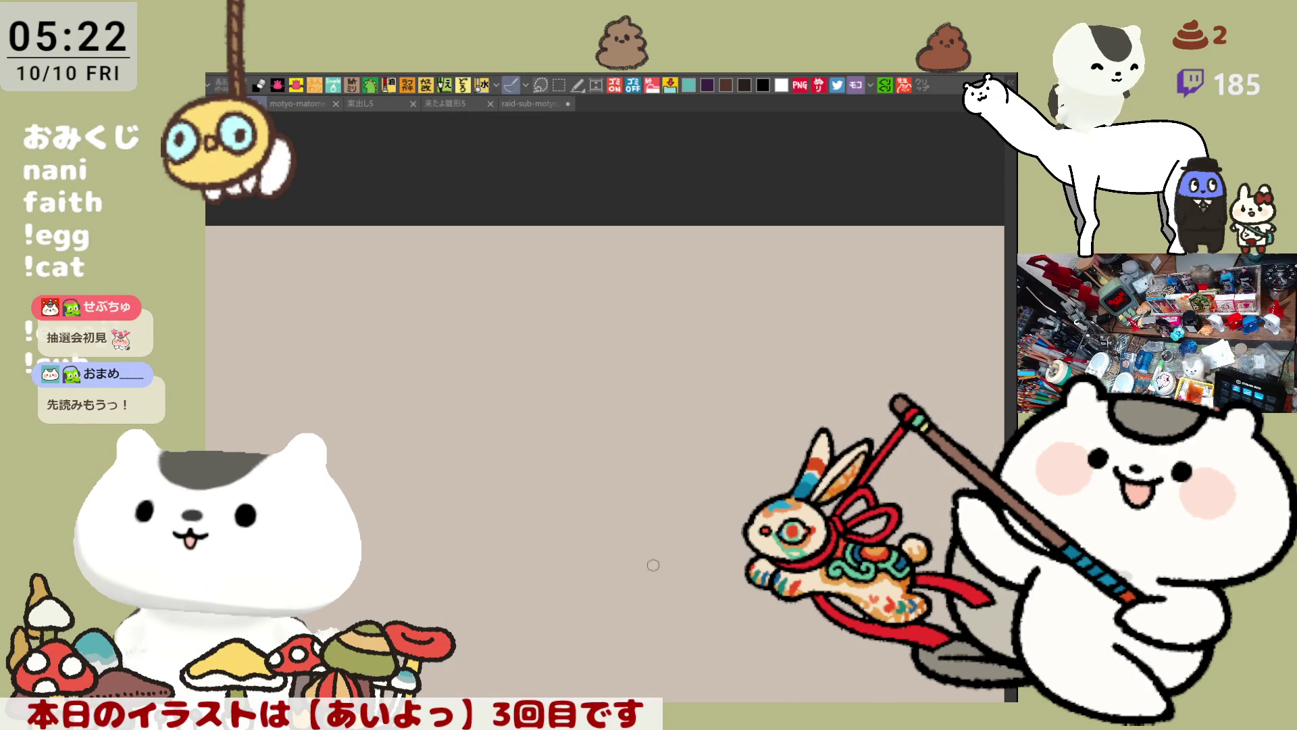
scroll(632, 331, up, 2)
drag(417, 227, 452, 233)
mouse_move(415, 266)
mouse_down()
mouse_move(499, 273)
mouse_move(558, 256)
mouse_move(578, 275)
mouse_move(612, 260)
mouse_up()
mouse_move(627, 240)
mouse_down()
mouse_move(625, 277)
mouse_move(706, 267)
mouse_move(686, 246)
mouse_up()
mouse_move(672, 236)
mouse_down()
mouse_move(679, 277)
mouse_move(780, 284)
mouse_move(864, 272)
mouse_move(904, 286)
mouse_move(906, 269)
mouse_up()
drag(911, 256, 916, 267)
mouse_move(498, 336)
mouse_down()
mouse_move(538, 317)
mouse_move(517, 334)
mouse_move(567, 323)
mouse_move(583, 352)
mouse_move(647, 318)
mouse_move(610, 342)
mouse_up()
mouse_move(647, 323)
mouse_down()
mouse_move(650, 352)
mouse_move(684, 343)
mouse_up()
mouse_move(698, 329)
mouse_down()
mouse_move(739, 353)
mouse_move(773, 346)
mouse_up()
drag(802, 330, 800, 355)
mouse_move(809, 338)
mouse_down()
mouse_move(838, 335)
mouse_move(837, 359)
mouse_up()
mouse_move(512, 368)
mouse_down()
mouse_move(498, 386)
mouse_move(538, 381)
mouse_up()
drag(531, 371, 548, 395)
drag(517, 392, 500, 417)
mouse_move(530, 402)
mouse_down()
mouse_move(551, 413)
mouse_move(519, 427)
mouse_up()
mouse_move(573, 400)
mouse_down()
mouse_move(588, 415)
mouse_move(575, 419)
mouse_up()
mouse_move(604, 399)
mouse_down()
mouse_move(604, 414)
mouse_move(624, 412)
mouse_up()
mouse_move(606, 413)
mouse_down()
mouse_move(688, 413)
mouse_move(726, 393)
mouse_up()
drag(709, 390, 699, 413)
mouse_move(721, 395)
mouse_down()
mouse_move(742, 407)
mouse_move(729, 422)
mouse_up()
mouse_move(744, 395)
mouse_down()
mouse_move(764, 419)
mouse_move(818, 410)
mouse_up()
key(ctrl+z)
key(ctrl+z)
key(ctrl+z)
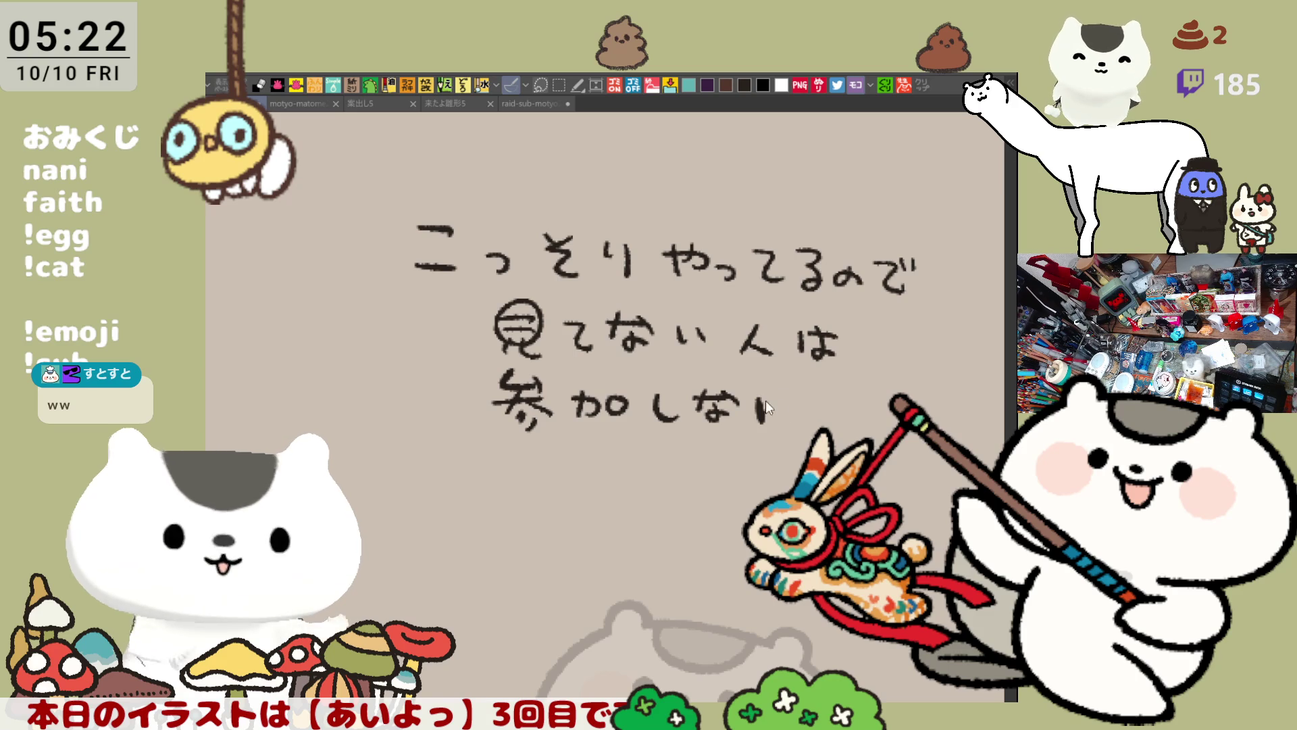
key(ctrl+z)
key(ctrl+z)
mouse_move(669, 387)
mouse_down()
mouse_move(668, 419)
mouse_move(684, 394)
mouse_move(678, 417)
mouse_move(688, 406)
mouse_up()
drag(698, 386, 729, 395)
mouse_move(697, 406)
mouse_down()
mouse_move(735, 405)
mouse_move(716, 422)
mouse_up()
drag(710, 408, 702, 419)
mouse_move(722, 409)
mouse_down()
mouse_move(784, 398)
mouse_move(753, 416)
mouse_up()
mouse_move(780, 398)
mouse_down()
mouse_move(789, 423)
mouse_move(817, 416)
mouse_up()
mouse_move(826, 398)
mouse_down()
mouse_move(837, 412)
mouse_move(914, 395)
mouse_up()
scroll(475, 315, down, 5)
drag(476, 301, 474, 325)
mouse_move(491, 305)
mouse_down()
mouse_move(528, 292)
mouse_move(502, 323)
mouse_up()
mouse_move(532, 312)
mouse_down()
mouse_move(541, 330)
mouse_move(601, 306)
mouse_move(603, 321)
mouse_move(652, 327)
mouse_up()
drag(703, 292, 706, 304)
drag(735, 282, 734, 315)
mouse_move(704, 328)
mouse_down()
mouse_move(740, 328)
mouse_move(778, 298)
mouse_up()
mouse_move(765, 291)
mouse_down()
mouse_move(752, 323)
mouse_move(782, 308)
mouse_up()
drag(769, 321, 809, 323)
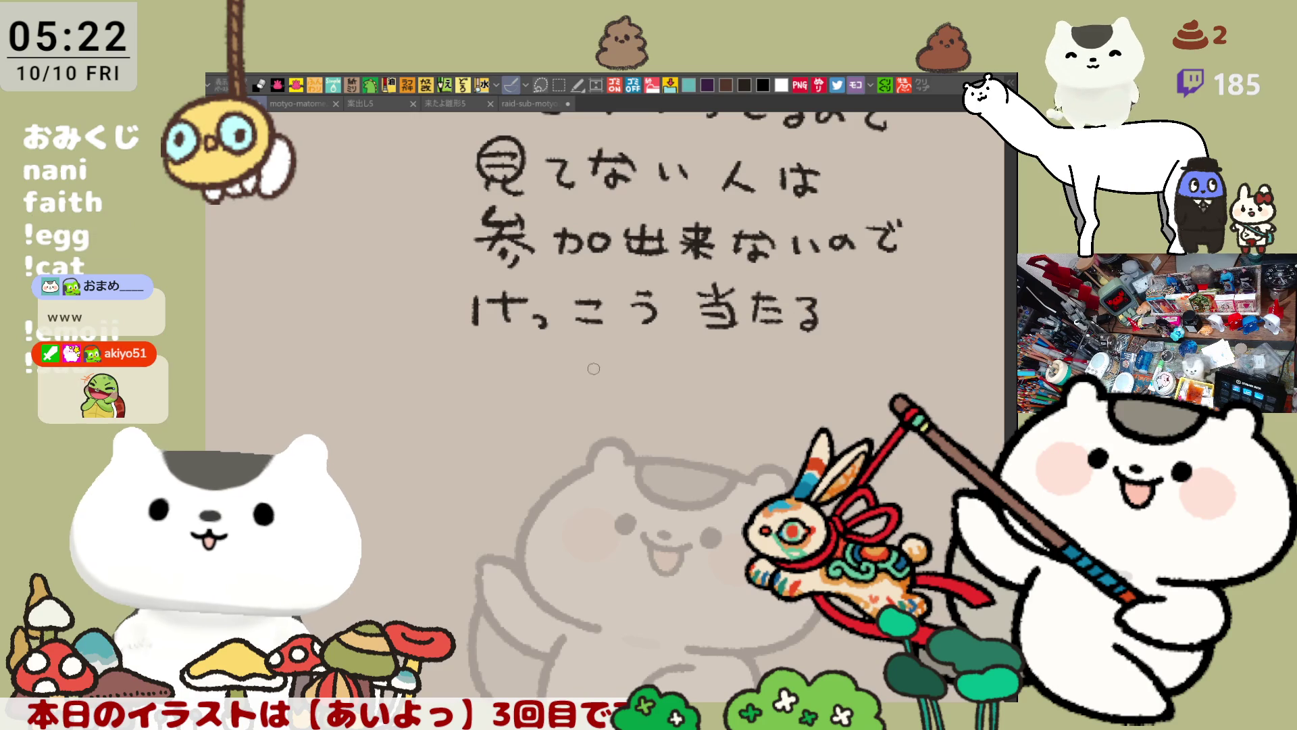
drag(567, 363, 602, 370)
drag(586, 350, 576, 377)
drag(605, 359, 662, 375)
drag(672, 358, 679, 381)
mouse_move(701, 361)
mouse_down()
mouse_move(711, 377)
mouse_move(776, 358)
mouse_up()
drag(763, 351, 744, 392)
drag(744, 373, 788, 392)
drag(750, 377, 806, 383)
drag(816, 368, 856, 382)
mouse_move(848, 367)
mouse_down()
mouse_move(898, 364)
mouse_move(863, 407)
mouse_up()
click(890, 389)
scroll(863, 405, up, 3)
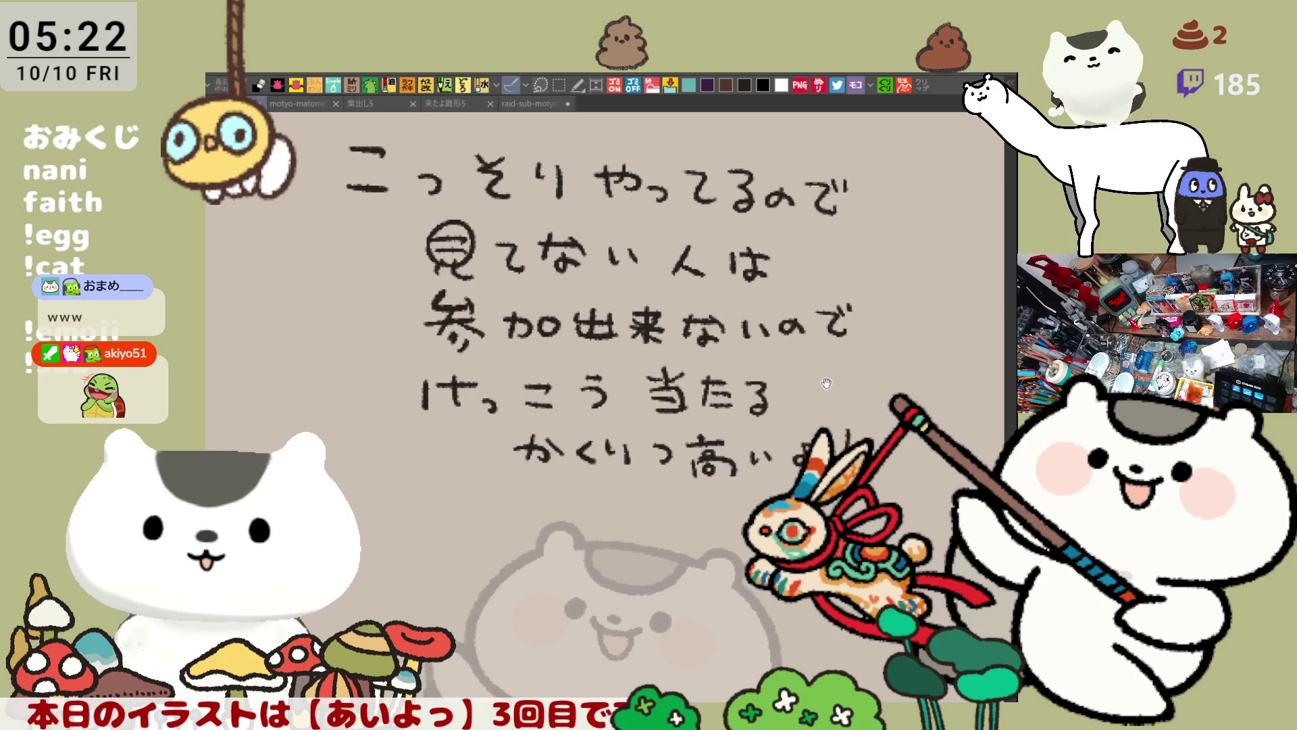
mouse_move(336, 161)
mouse_down()
mouse_move(297, 264)
mouse_move(436, 443)
mouse_move(689, 547)
mouse_move(946, 517)
mouse_up()
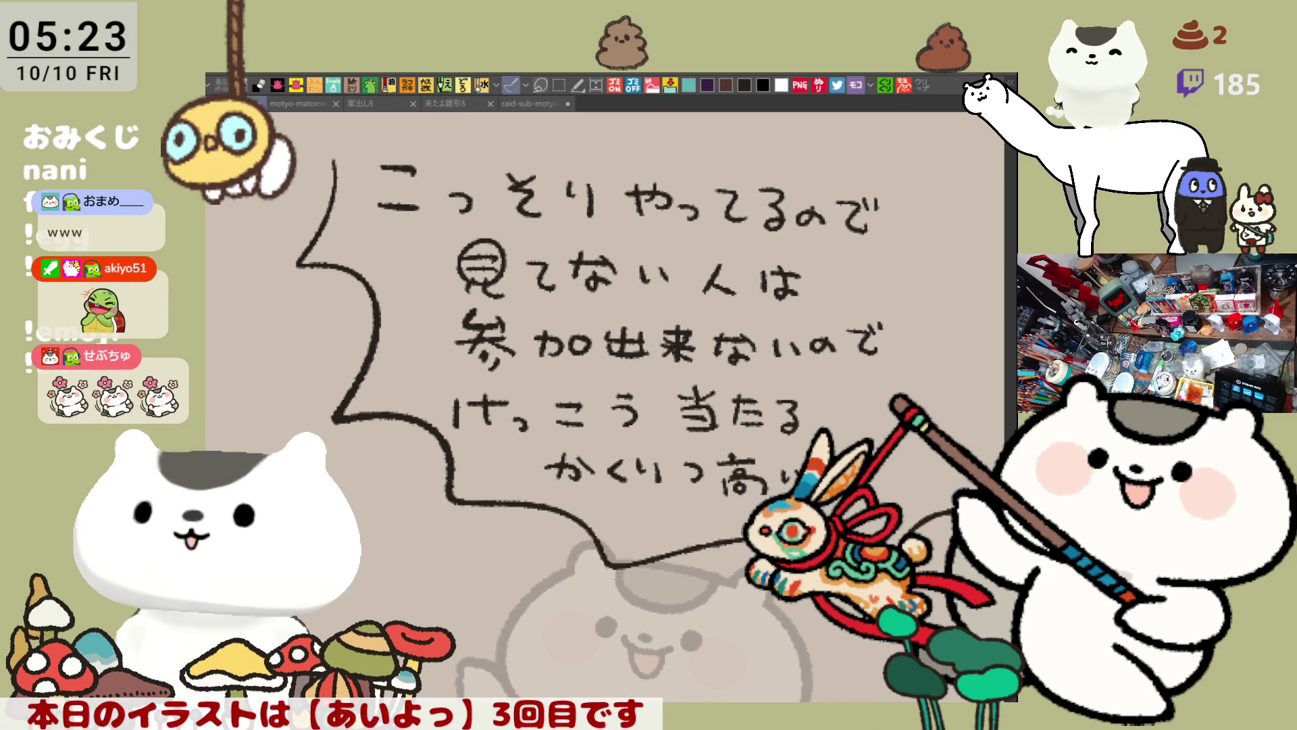
key(Delete)
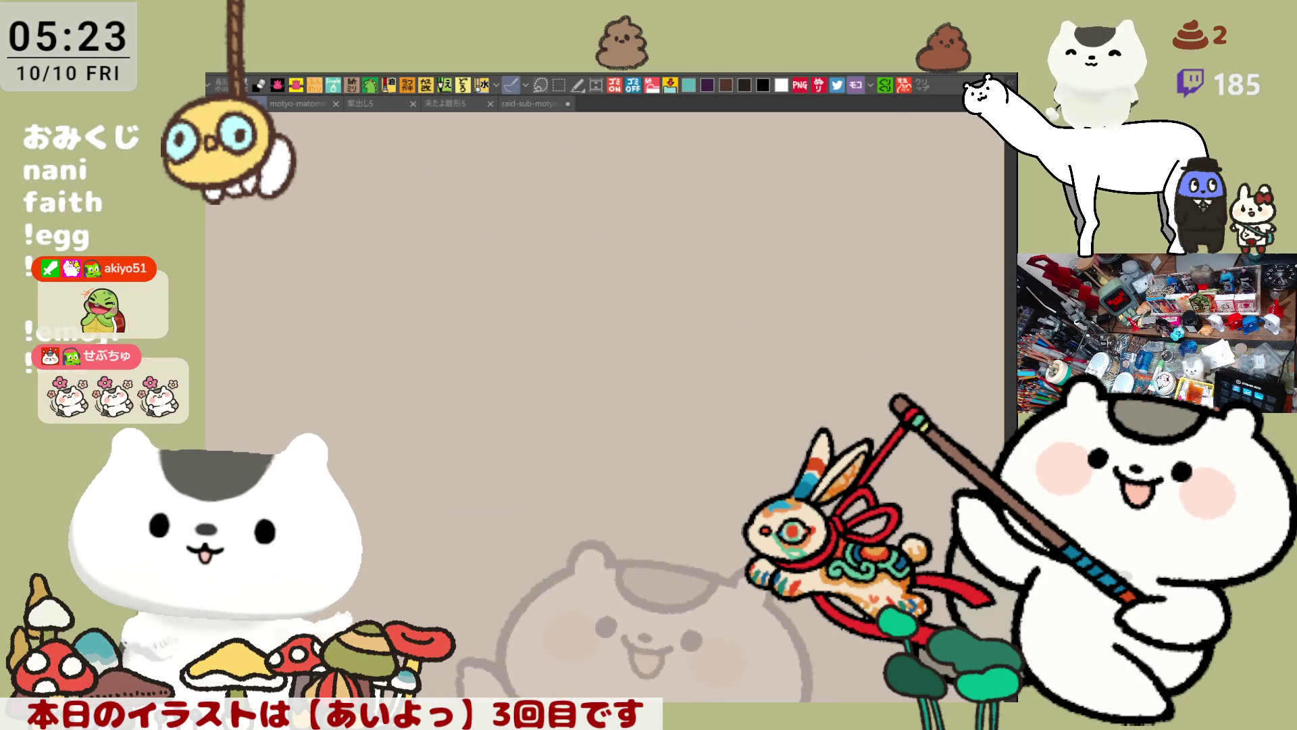
Return to the headband girl illustration and nudge the view down-right
click(518, 105)
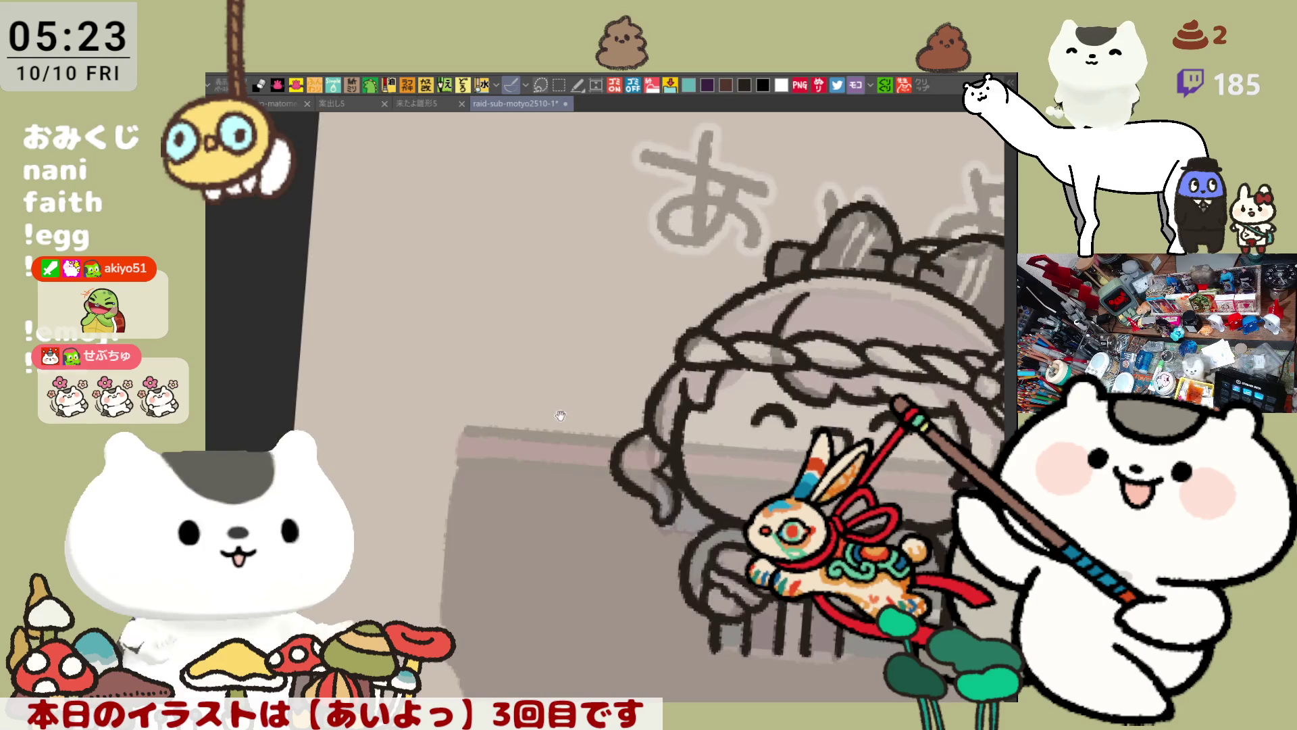
scroll(561, 415, down, 3)
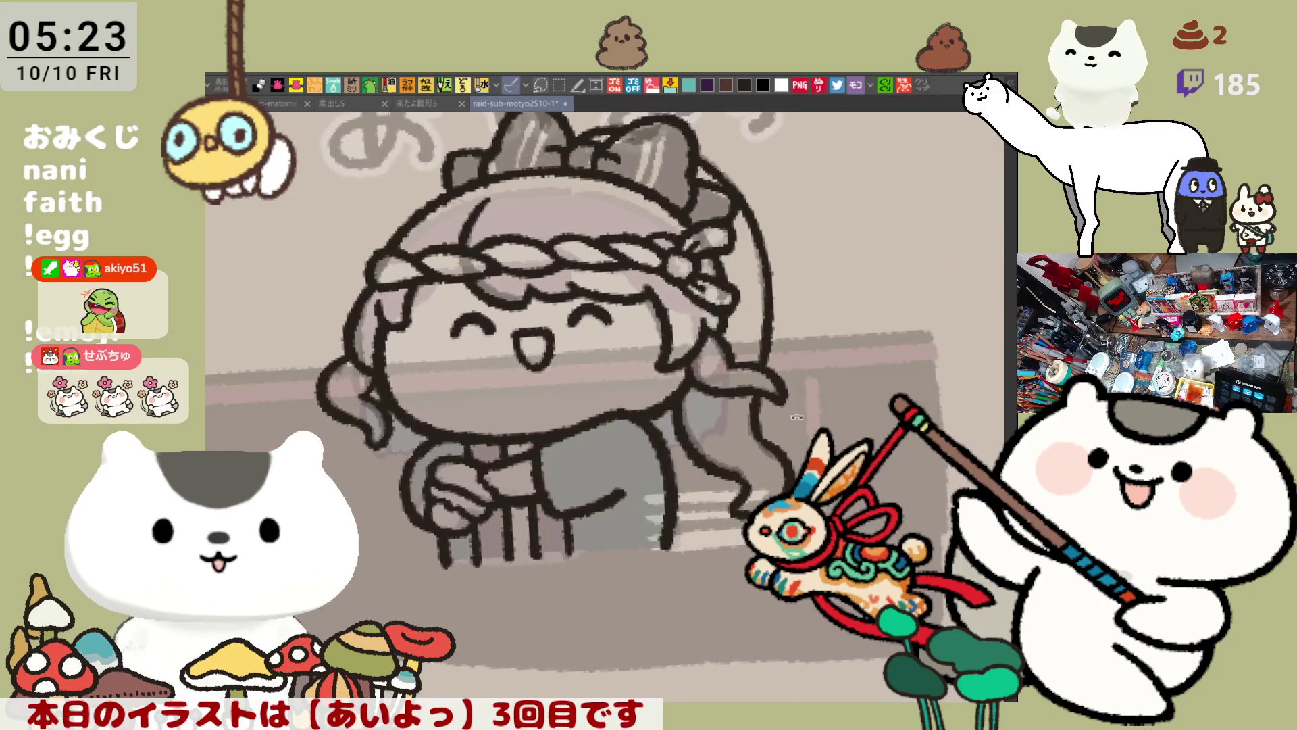
scroll(635, 491, up, 2)
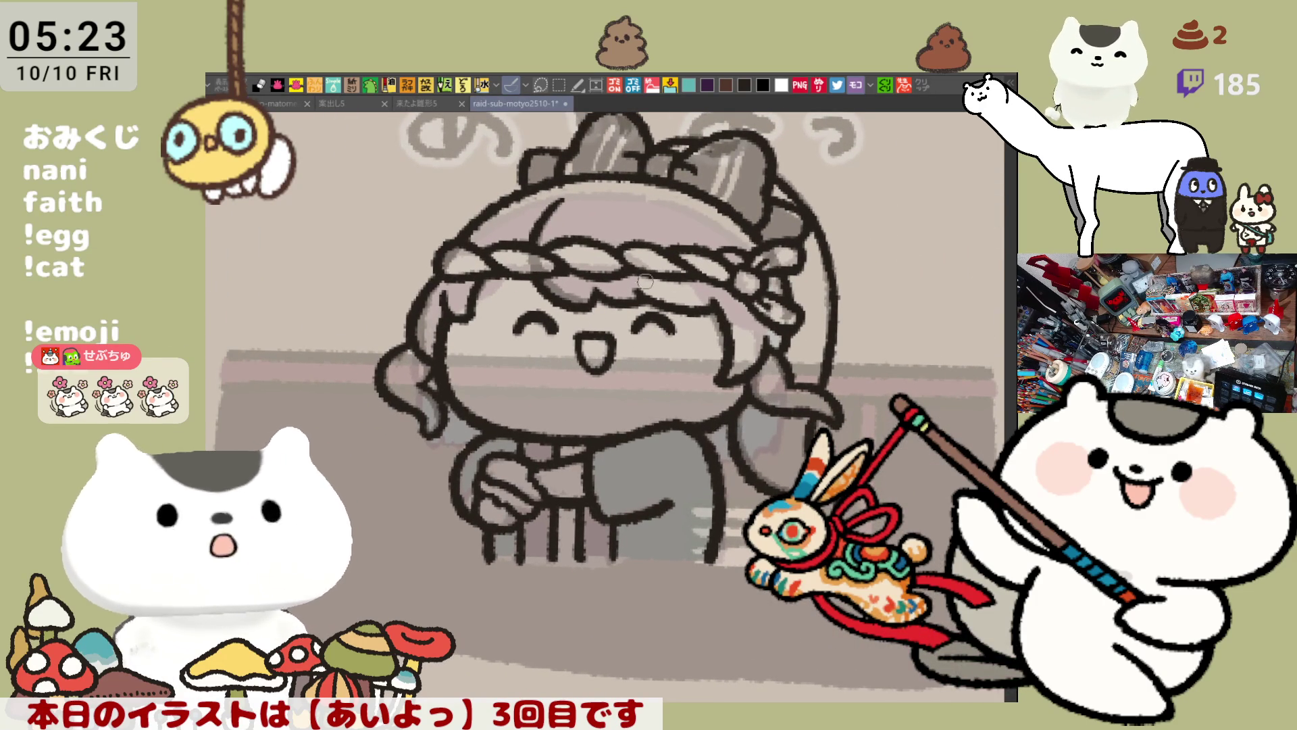
drag(542, 216, 564, 250)
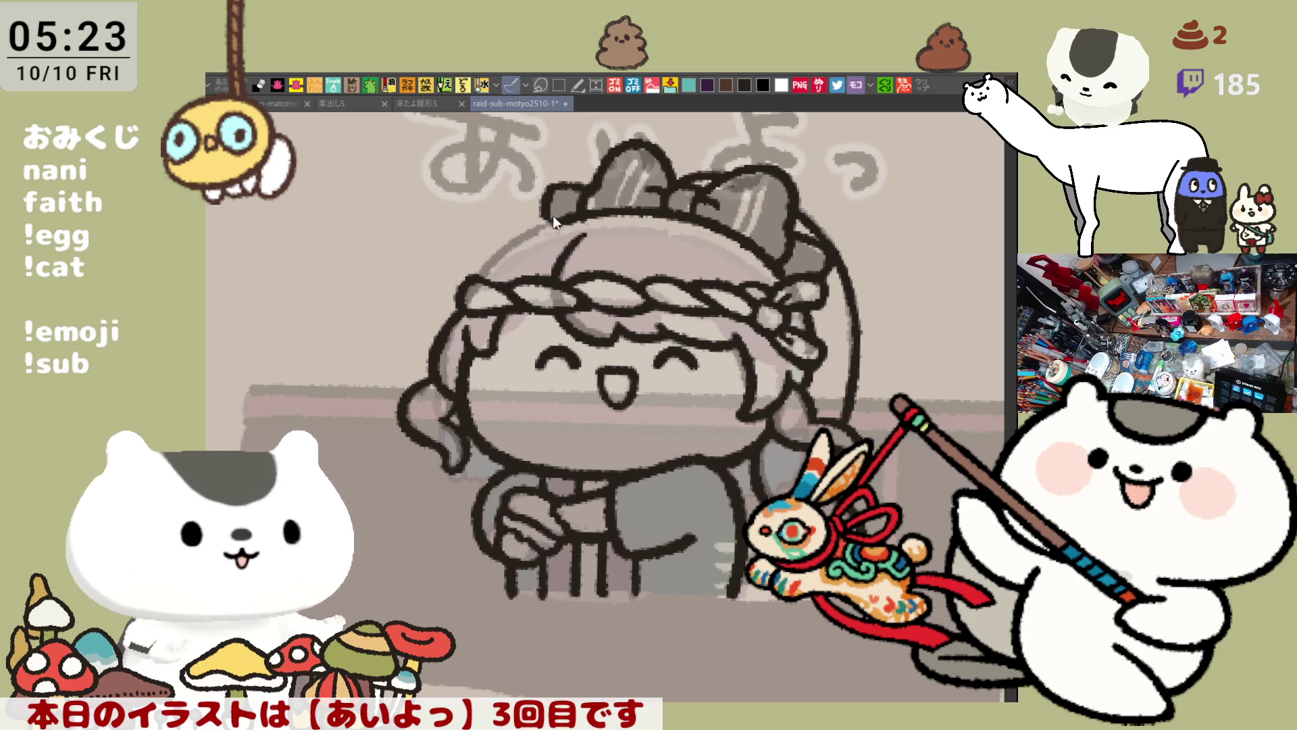
Draw the curved line along the hair's top-left, retrying it
drag(481, 222, 497, 284)
key(ctrl+z)
drag(483, 215, 497, 283)
mouse_move(537, 218)
mouse_down()
mouse_move(524, 255)
mouse_move(558, 229)
mouse_move(518, 278)
mouse_move(570, 222)
mouse_up()
key(ctrl+z)
Redraw a curl at the hair's top-left, trying and undoing an upward extension
mouse_move(470, 210)
mouse_down()
mouse_move(450, 270)
mouse_move(481, 290)
mouse_move(447, 267)
mouse_move(483, 289)
mouse_move(450, 229)
mouse_move(481, 280)
mouse_up()
key(ctrl+z)
key(ctrl+z)
key(ctrl+z)
drag(466, 206, 479, 276)
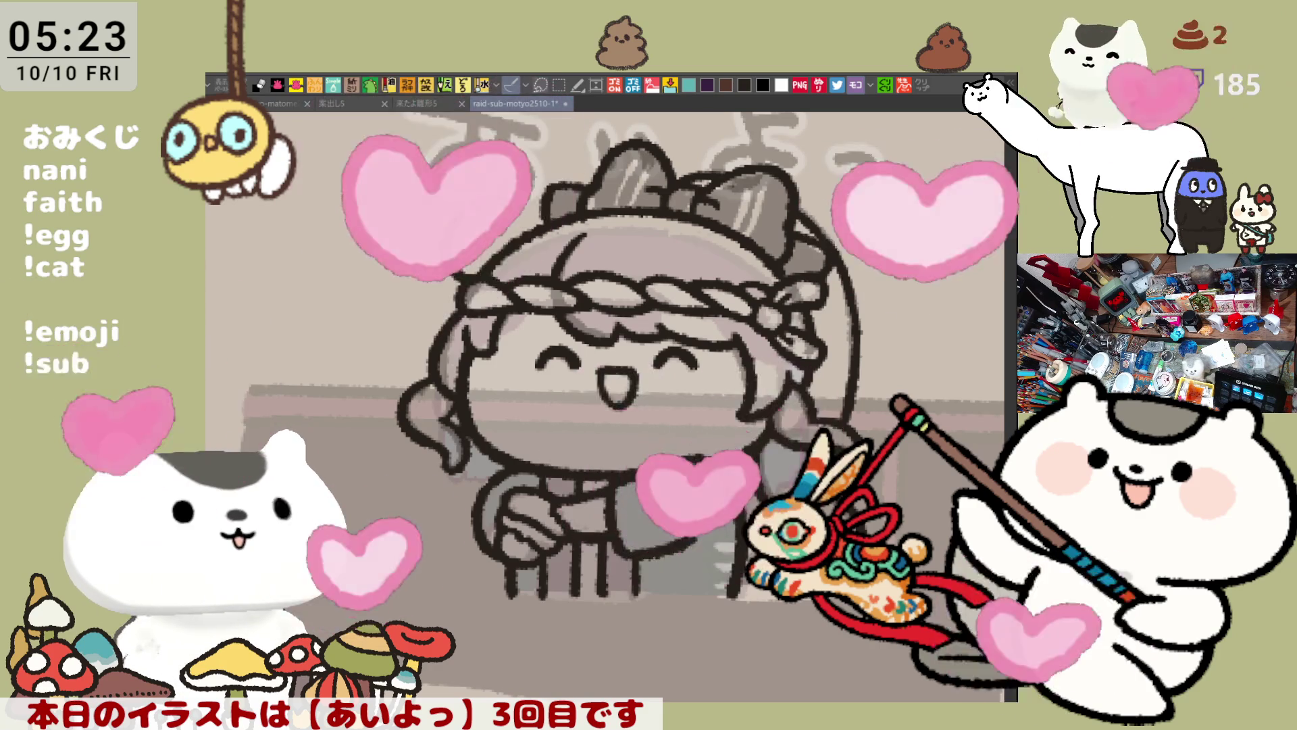
mouse_move(447, 233)
mouse_down()
mouse_move(484, 191)
mouse_move(524, 195)
mouse_up()
key(ctrl+z)
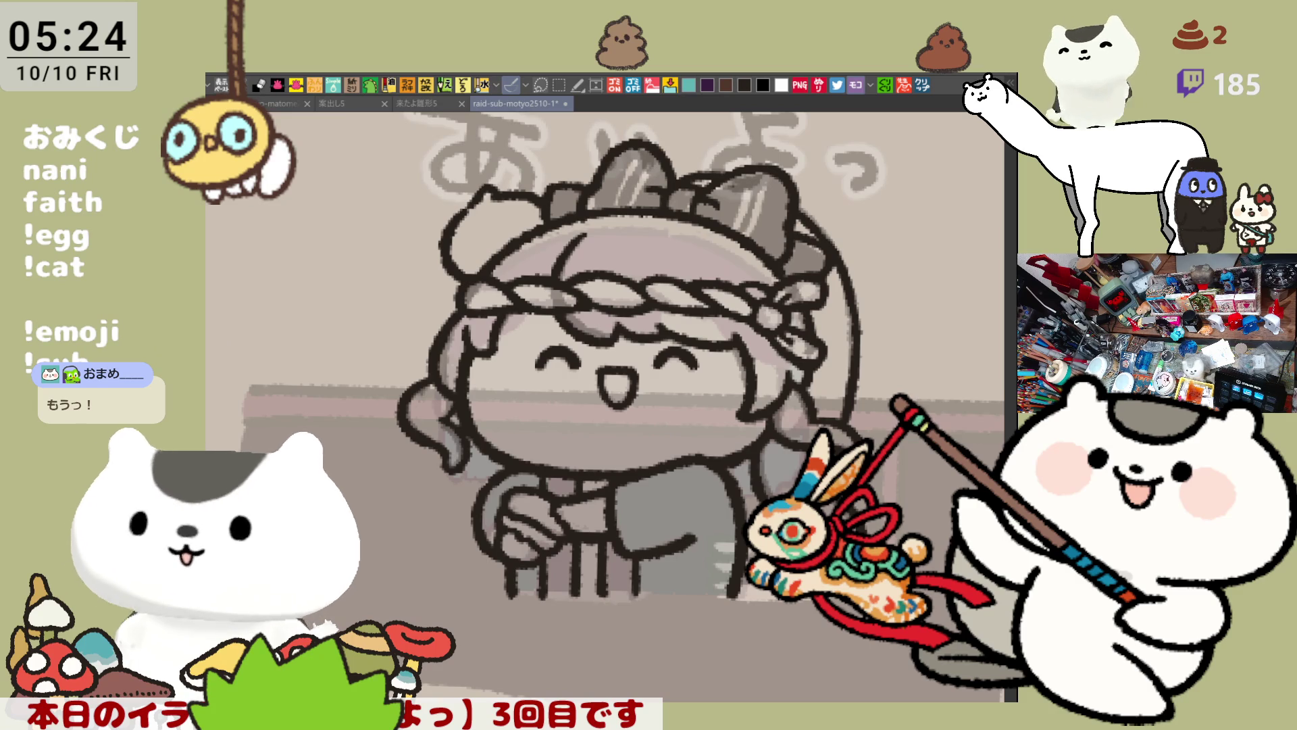
Create a new blank illustration document
key(ctrl+n)
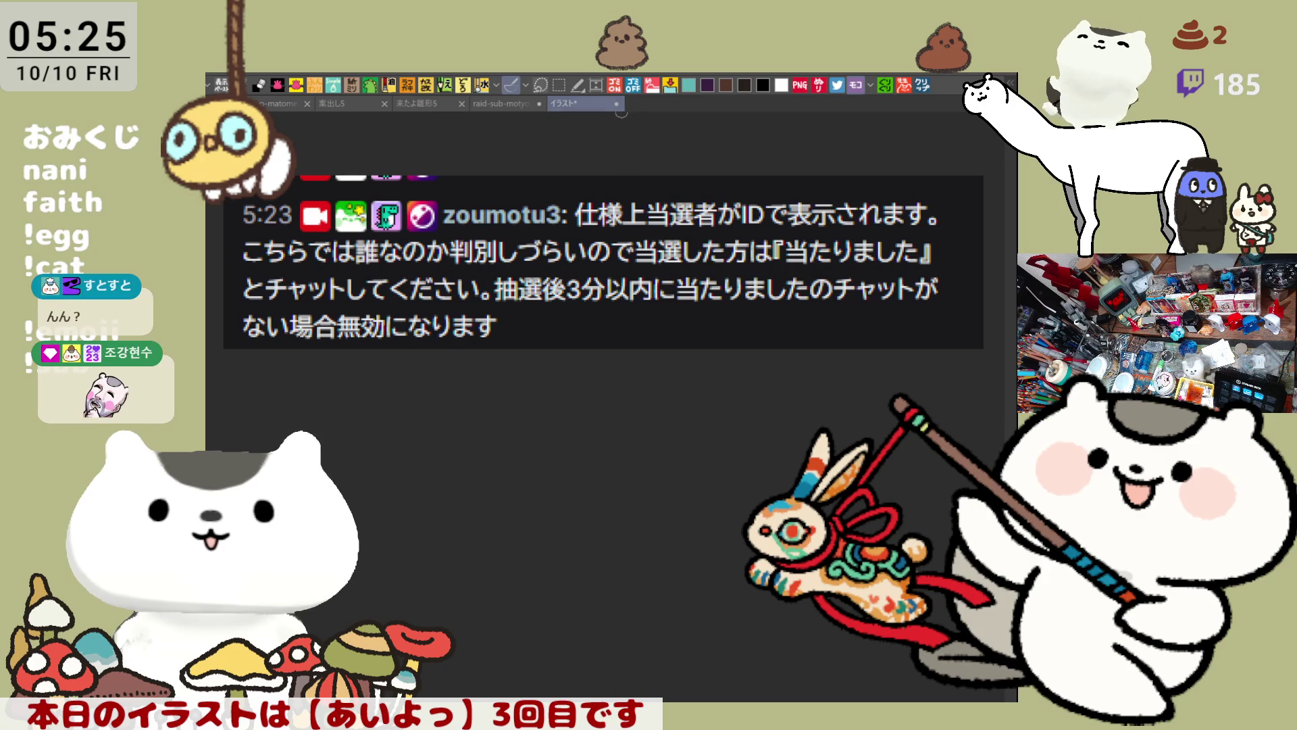
Close the extra illustration, give the little cat an eye and mouth, then open the chat-screenshot illustration
key(ctrl+w)
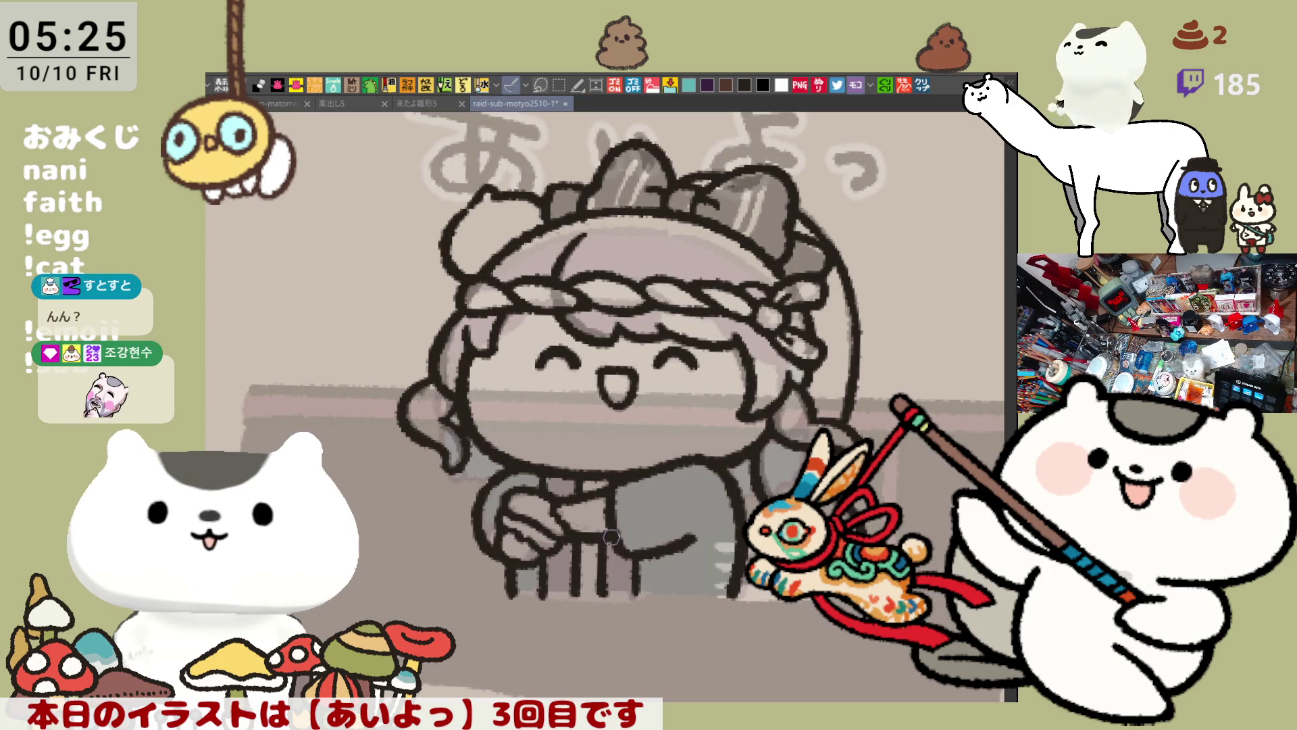
drag(526, 300, 569, 334)
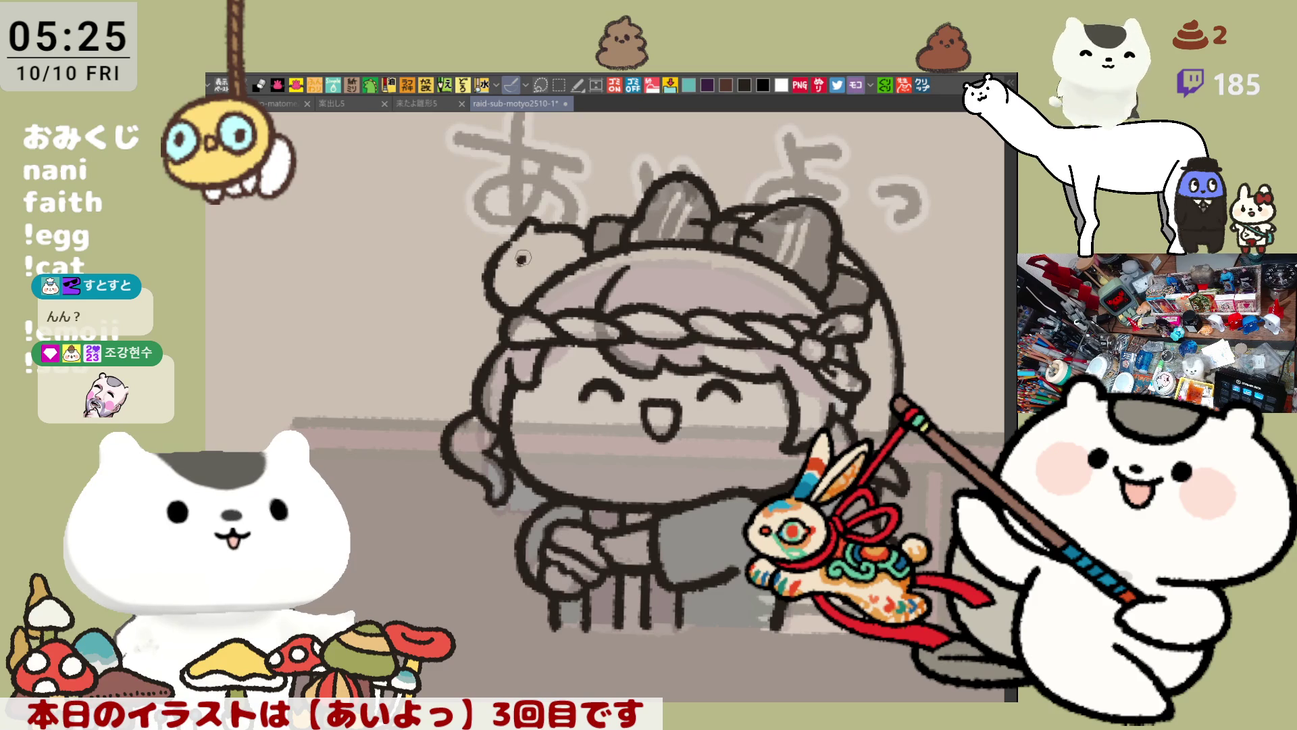
click(524, 260)
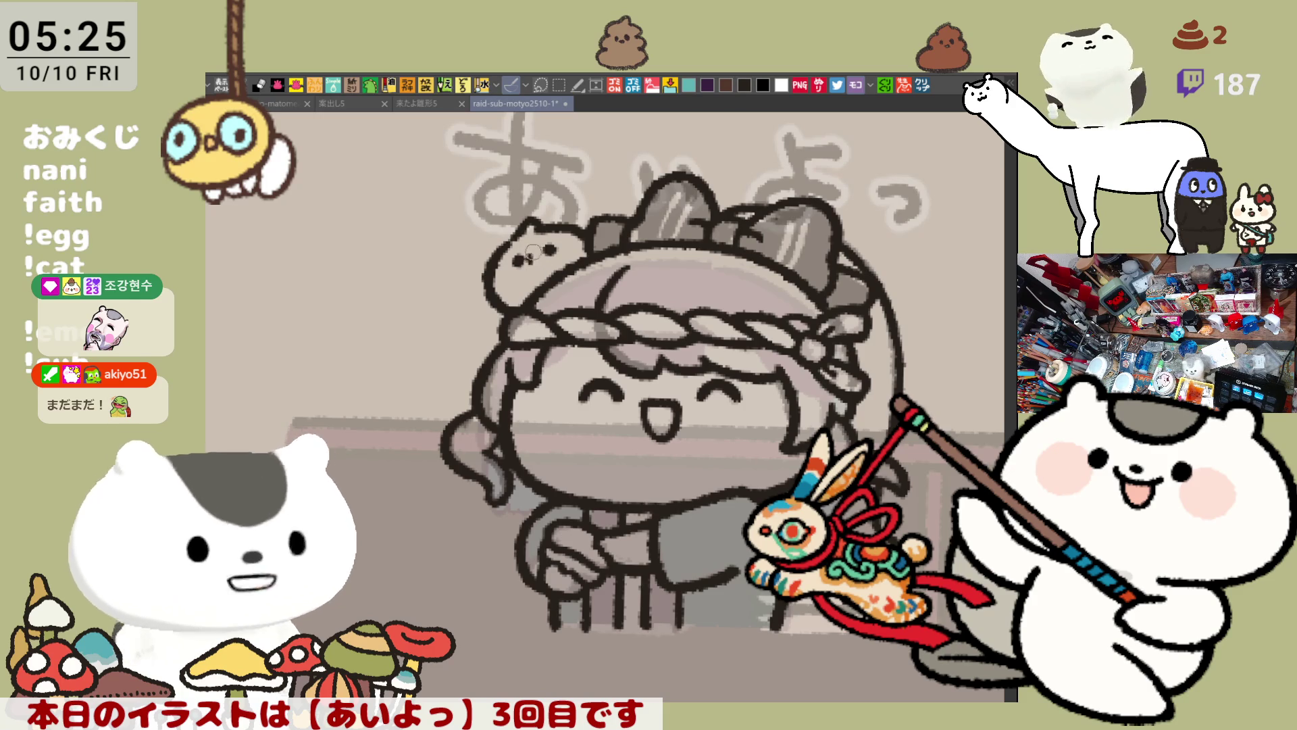
drag(530, 256, 536, 262)
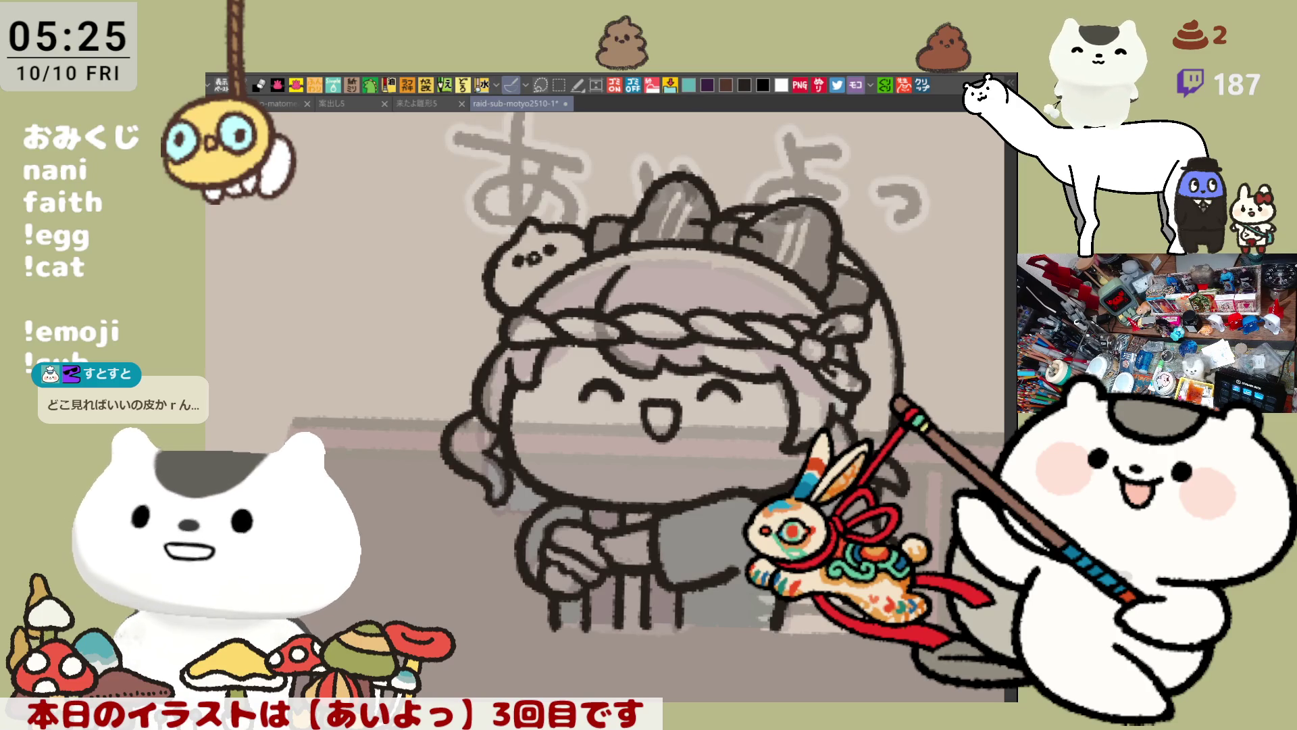
click(922, 87)
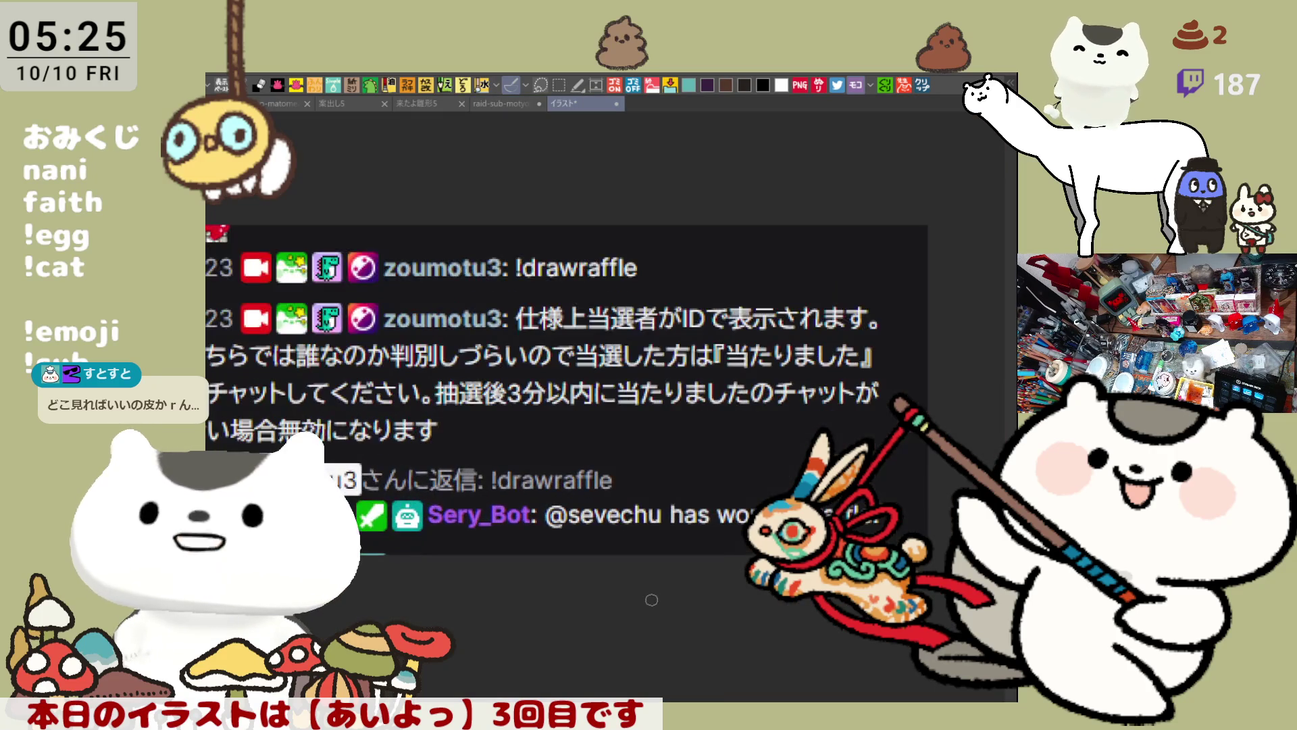
mouse_move(655, 598)
mouse_down()
mouse_move(664, 518)
mouse_move(722, 523)
mouse_move(707, 542)
mouse_up()
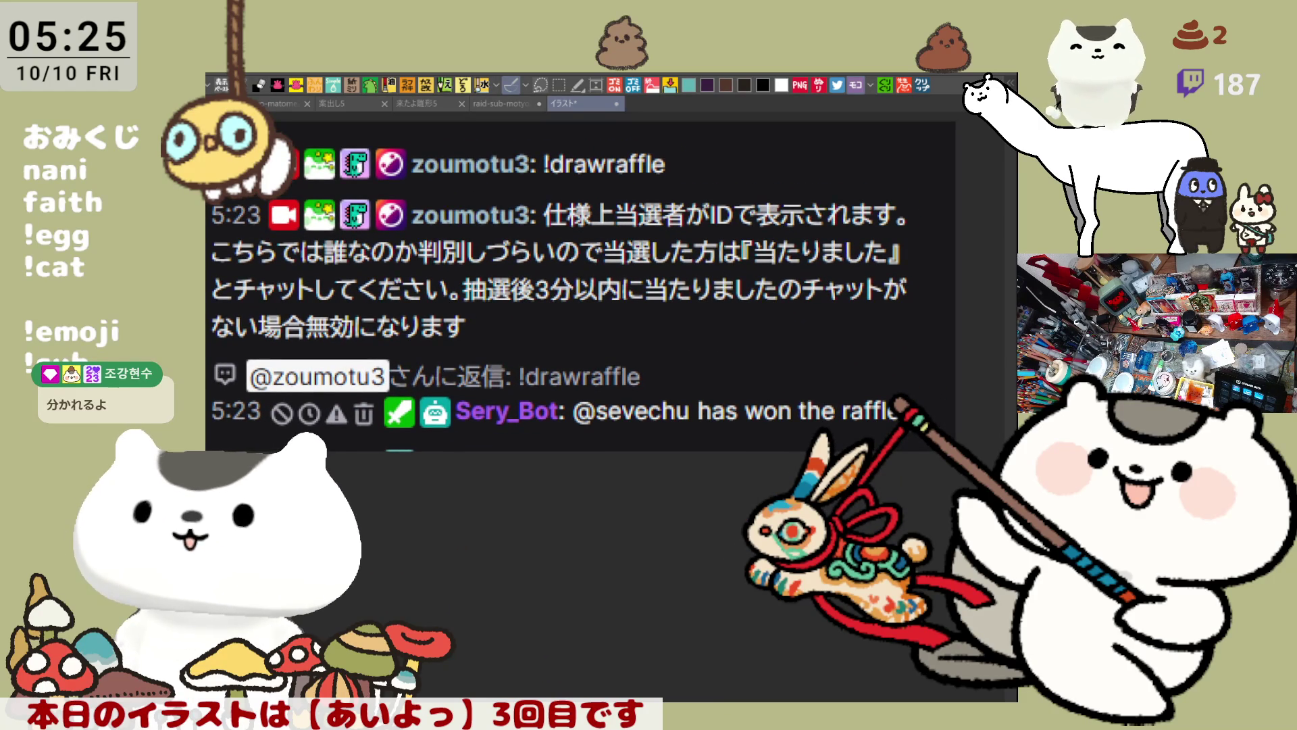
mouse_move(600, 418)
mouse_down()
mouse_move(635, 441)
mouse_move(746, 460)
mouse_up()
key(ctrl+z)
drag(599, 453, 730, 452)
key(ctrl+z)
drag(603, 455, 706, 406)
drag(721, 459, 609, 452)
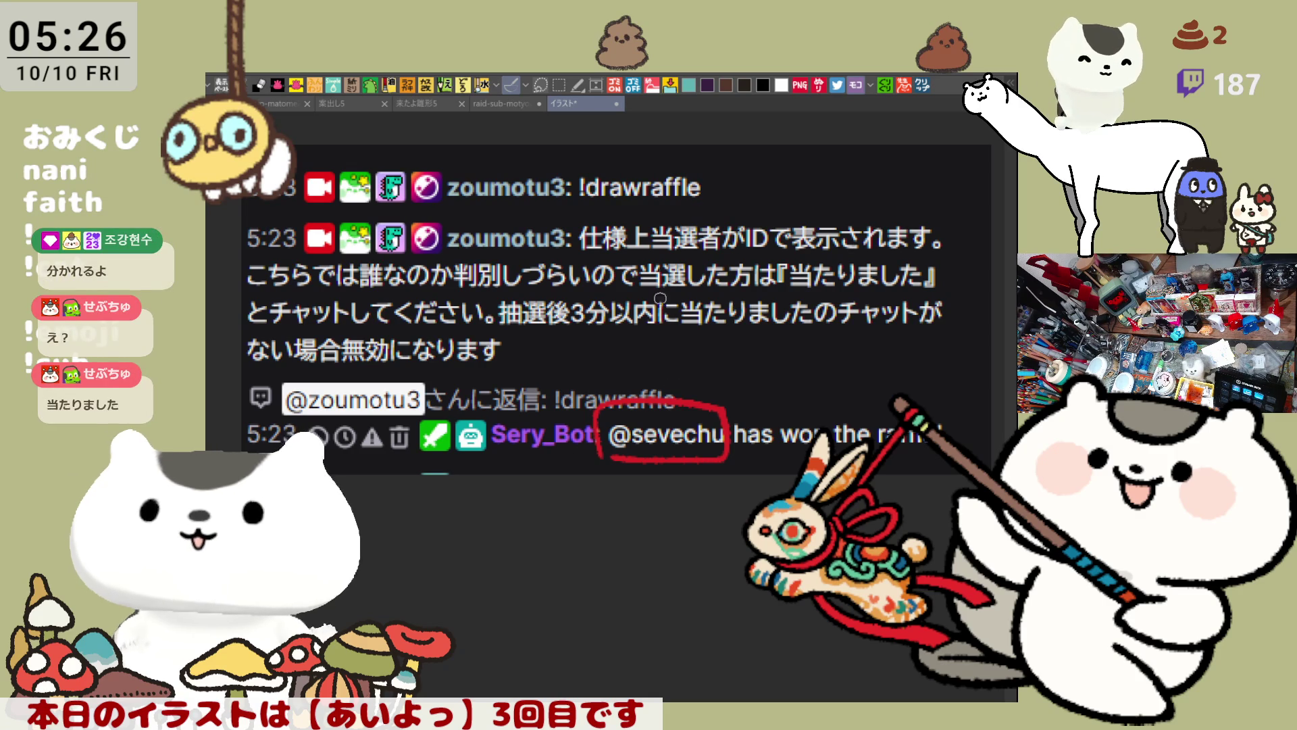
key(ctrl+w)
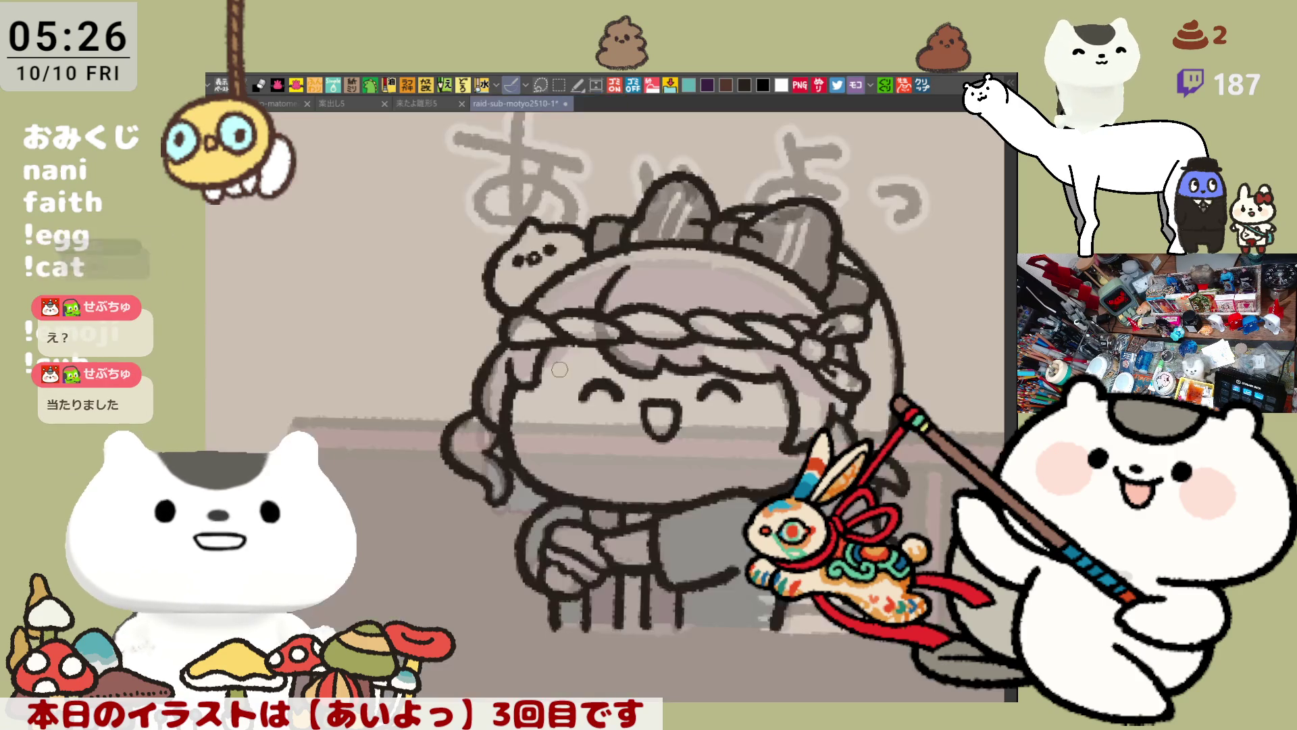
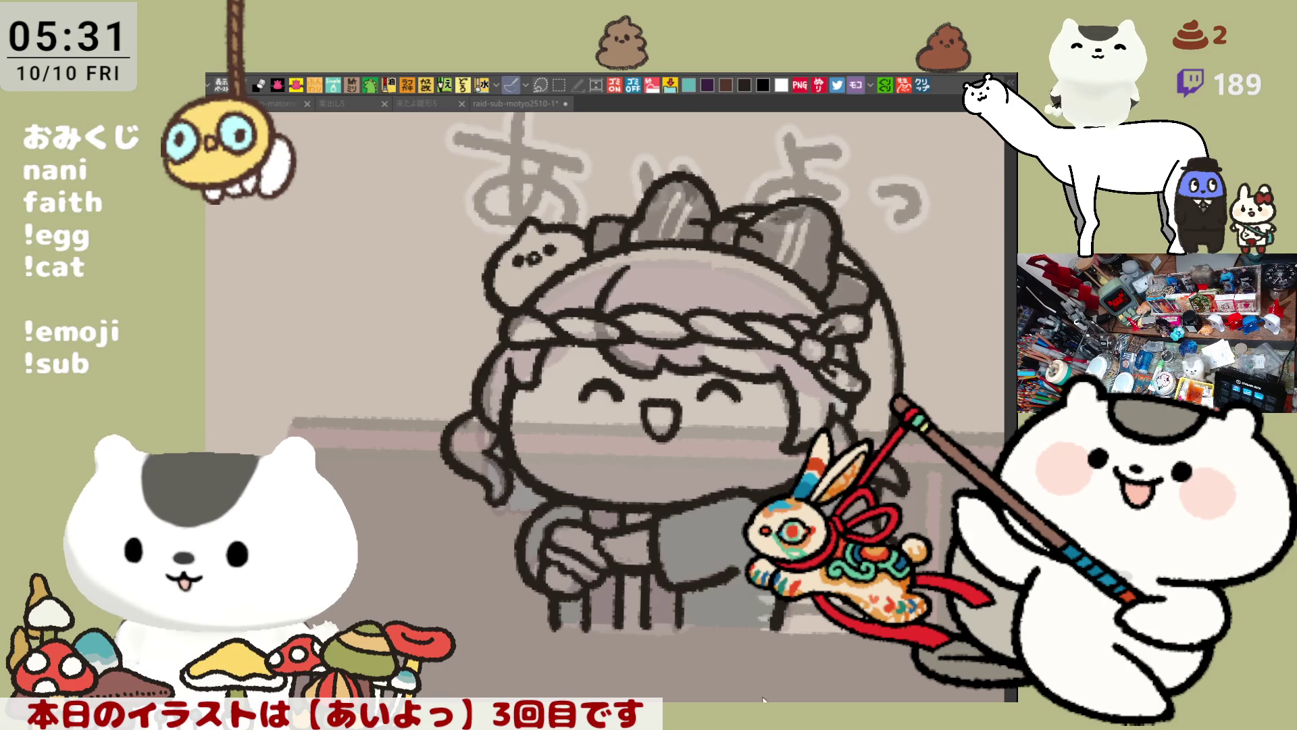
Lasso-fill the girl's entire silhouette with flat teal, discarding two trial strokes along the bottom
key(minus)
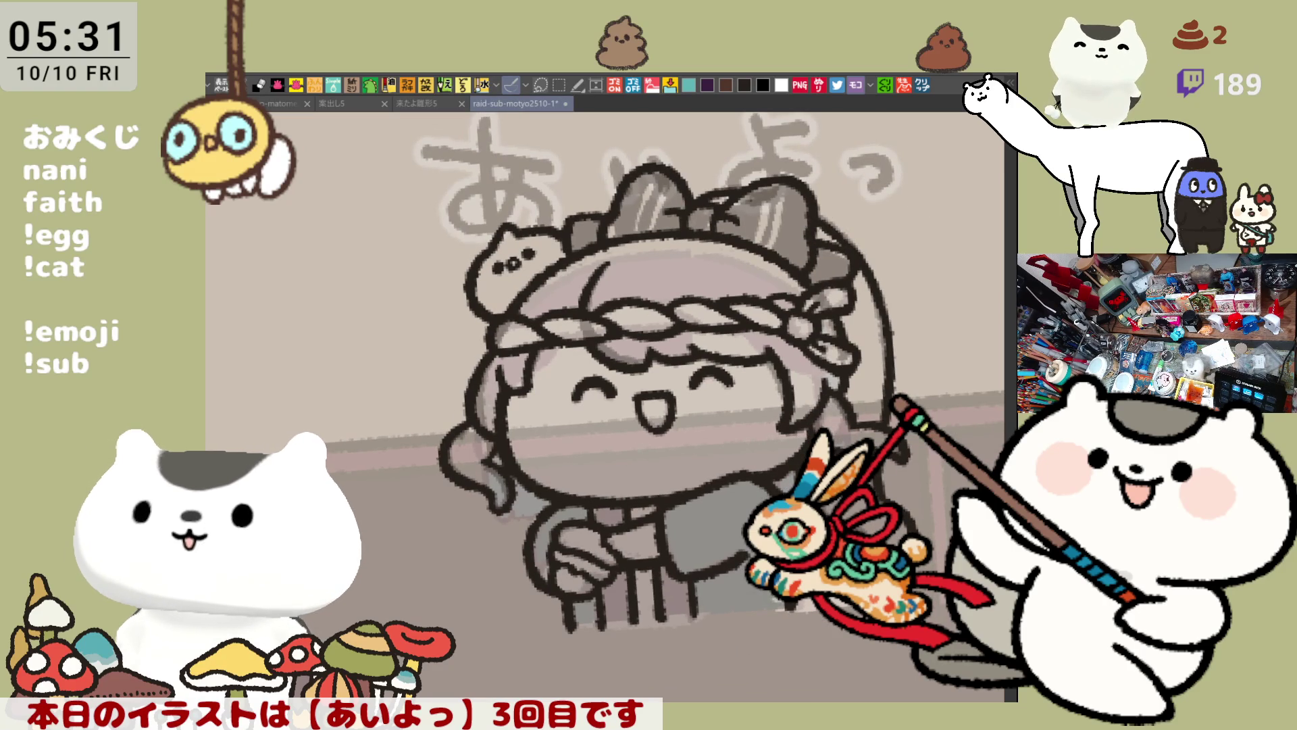
key(asciicircum)
key(asciicircum)
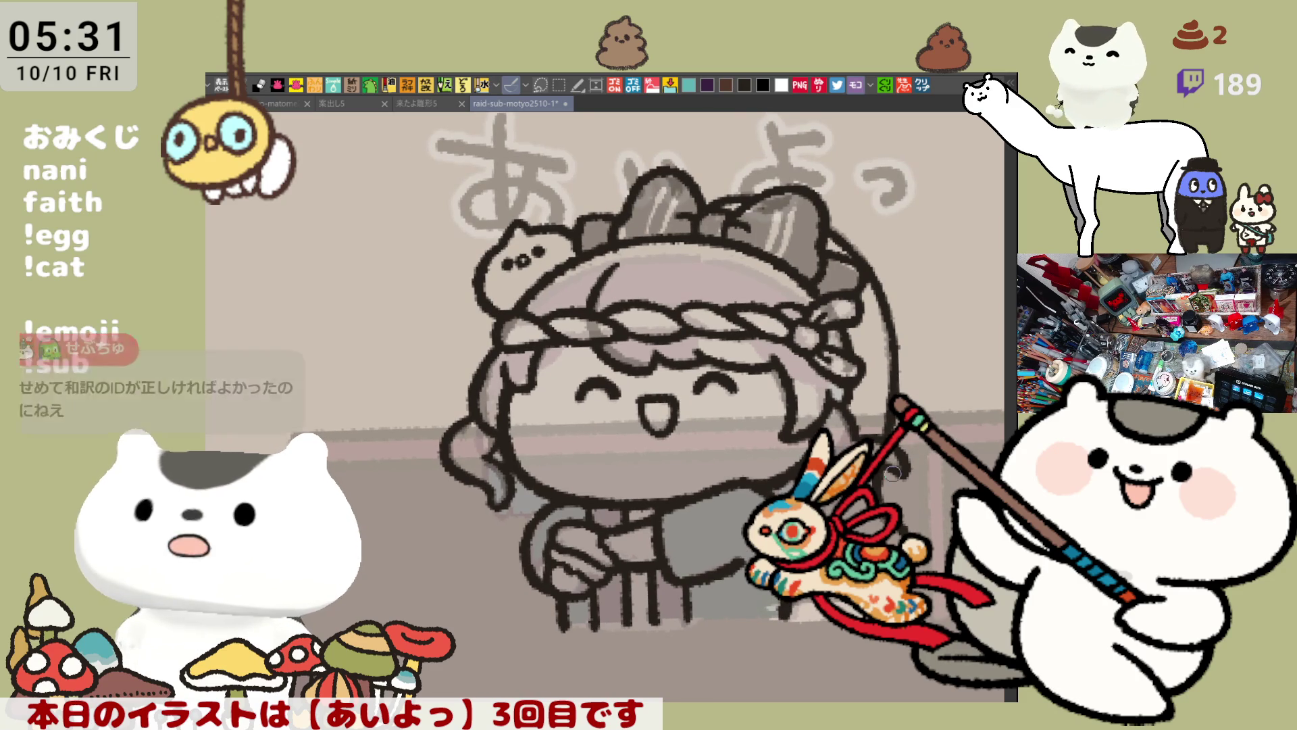
scroll(627, 474, down, 1)
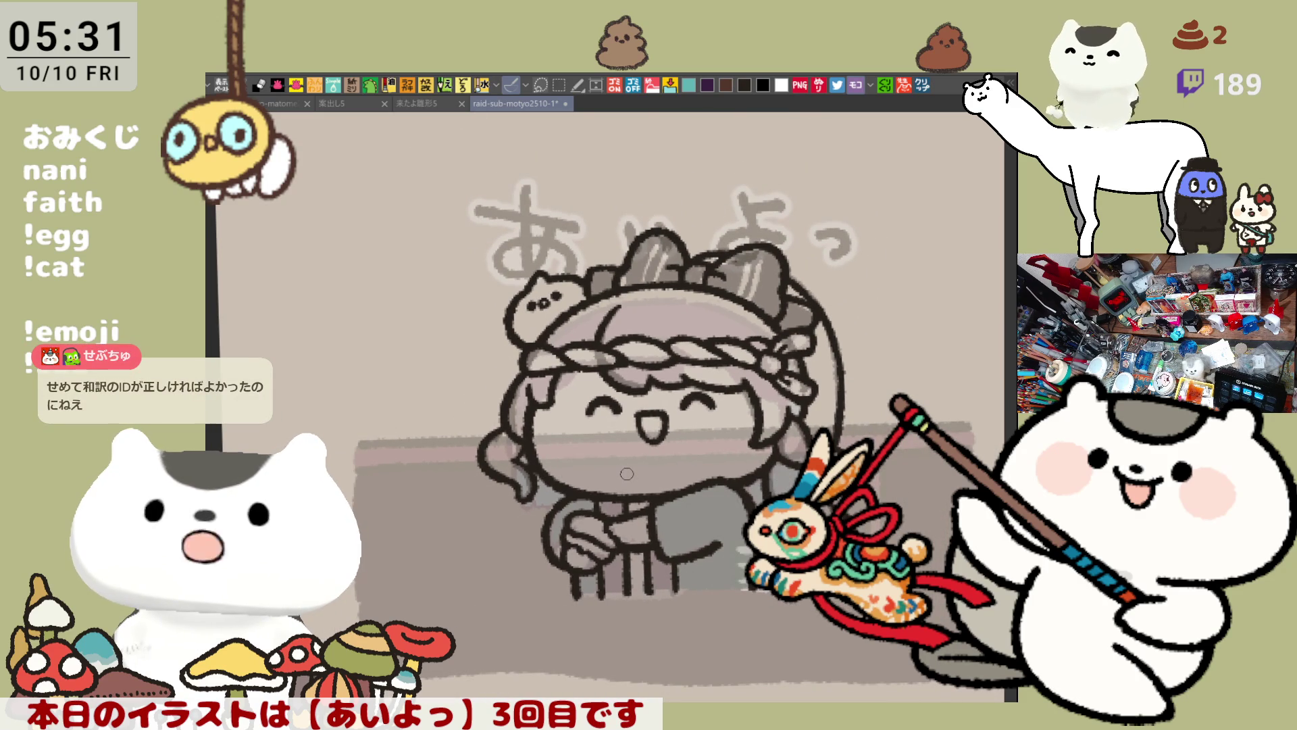
scroll(627, 474, up, 2)
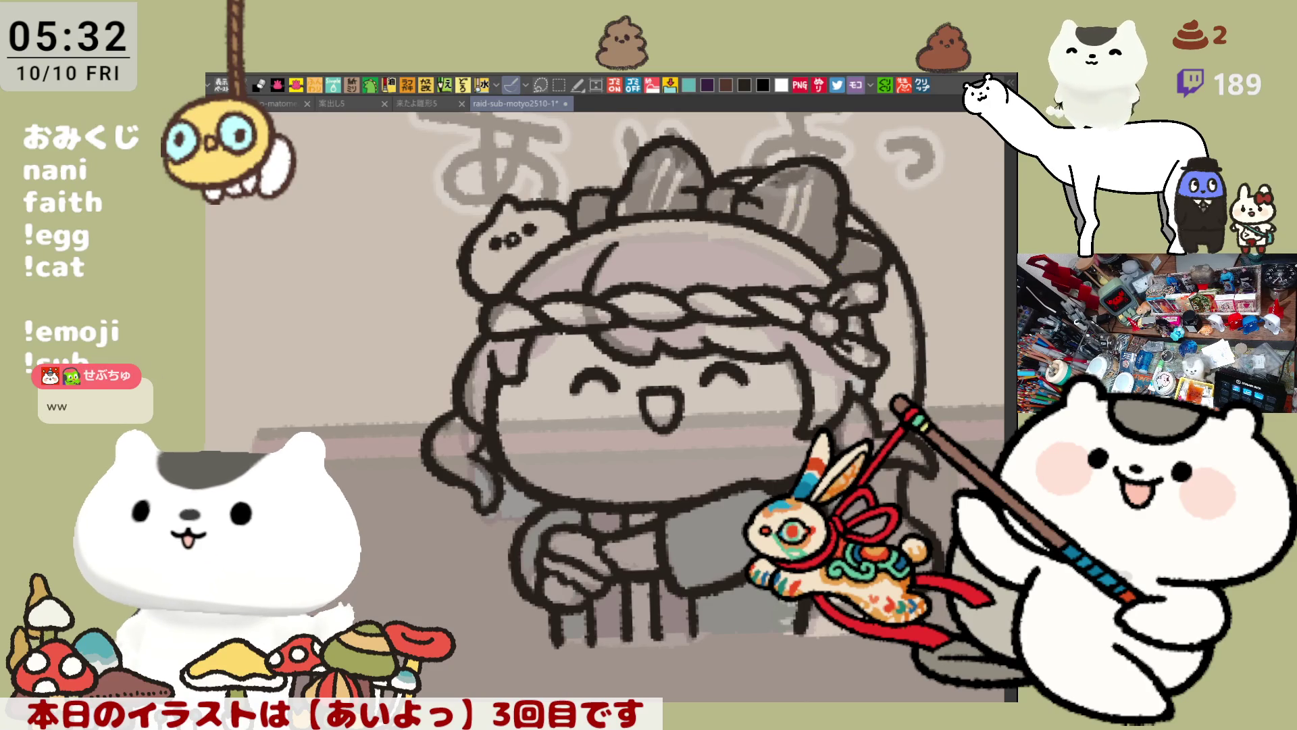
drag(556, 640, 764, 643)
key(ctrl+z)
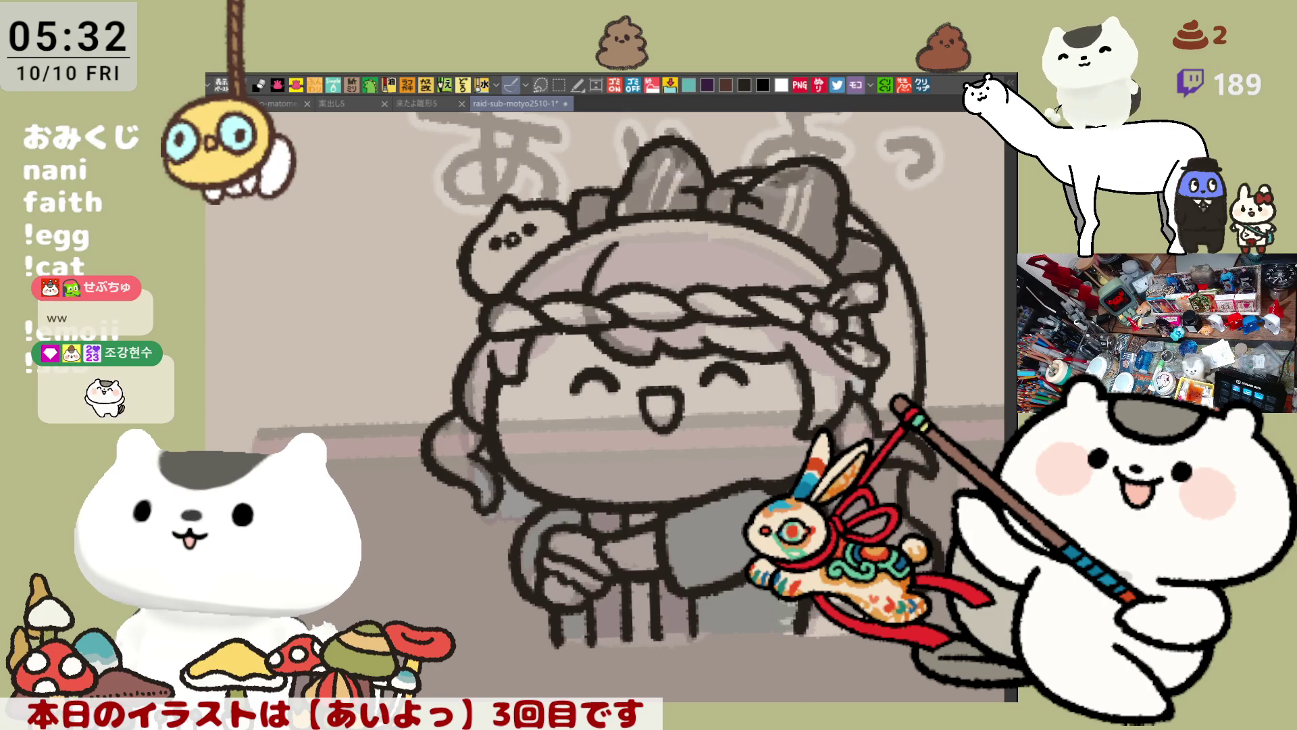
mouse_move(564, 637)
mouse_down()
mouse_move(769, 641)
mouse_move(588, 642)
mouse_move(800, 627)
mouse_up()
key(ctrl+z)
mouse_move(835, 463)
mouse_down()
mouse_move(766, 479)
mouse_move(804, 511)
mouse_up()
mouse_move(446, 683)
mouse_down()
mouse_move(378, 304)
mouse_move(979, 459)
mouse_move(852, 682)
mouse_up()
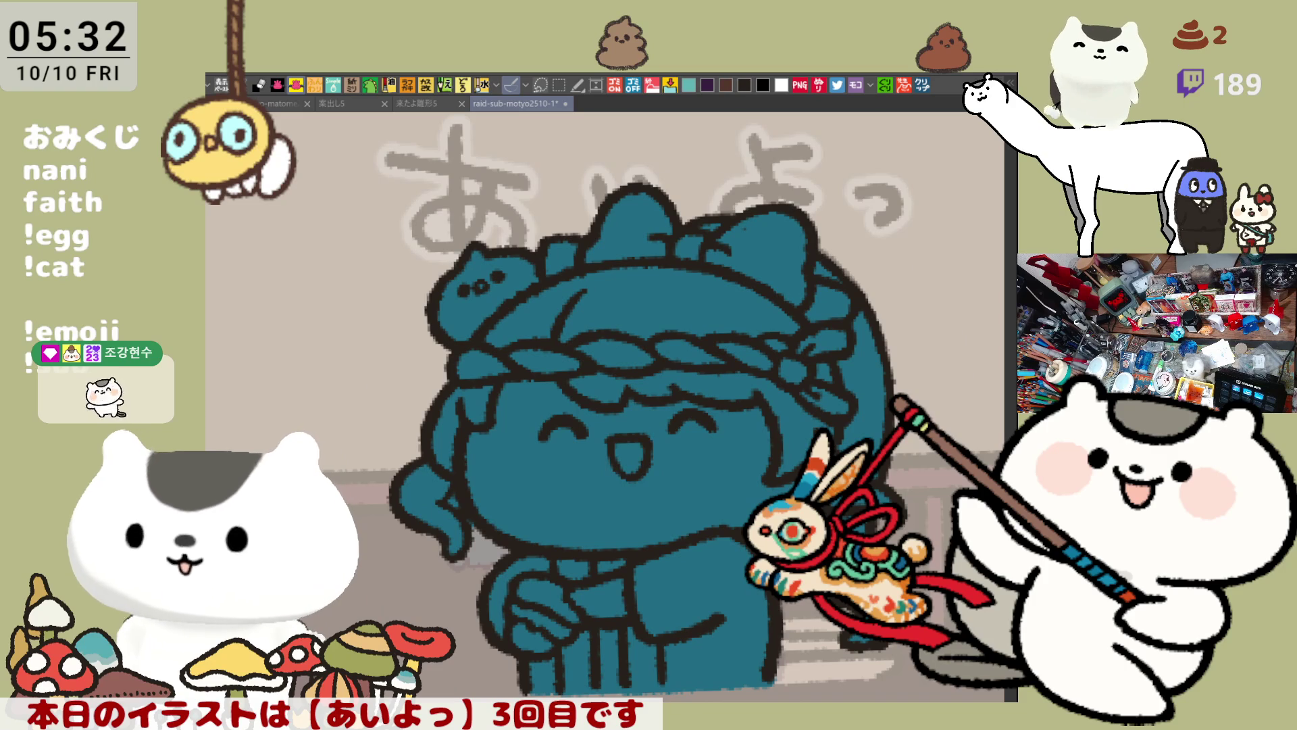
Save the file and fill the small cat on her head cream-yellow
drag(744, 331, 676, 361)
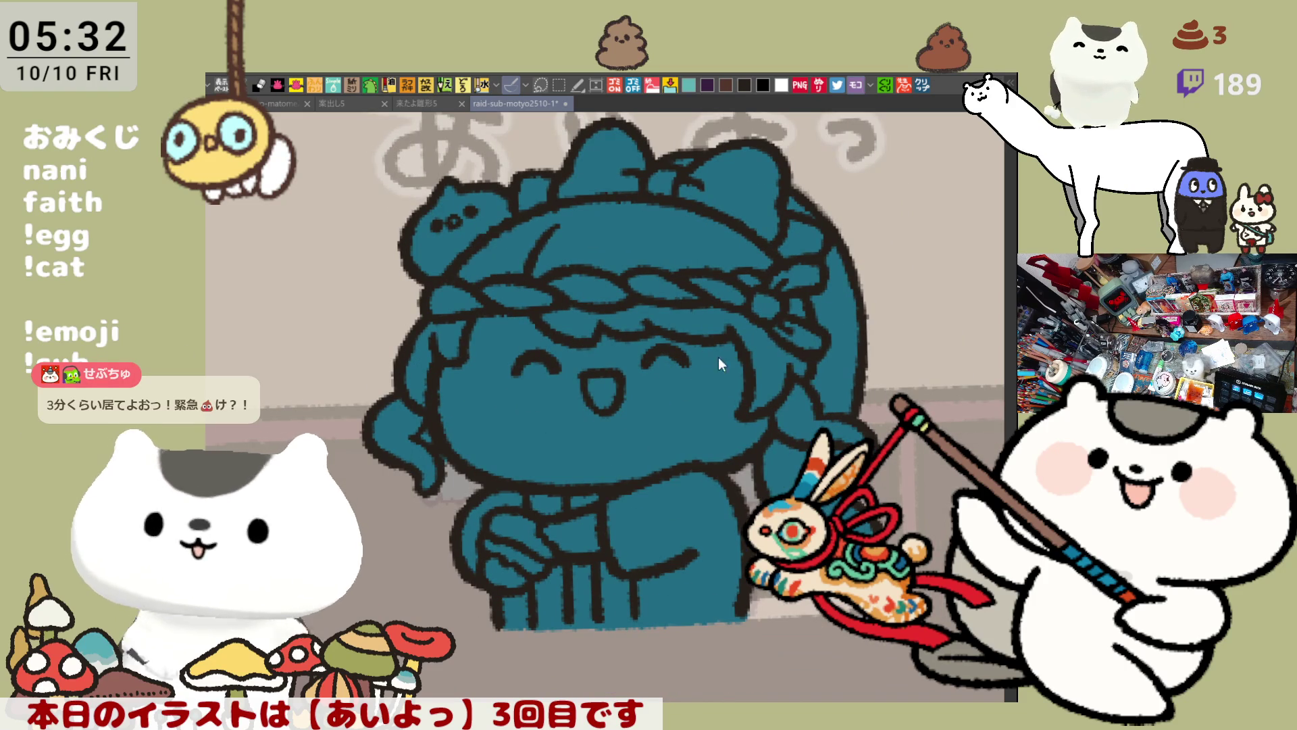
key(ctrl+s)
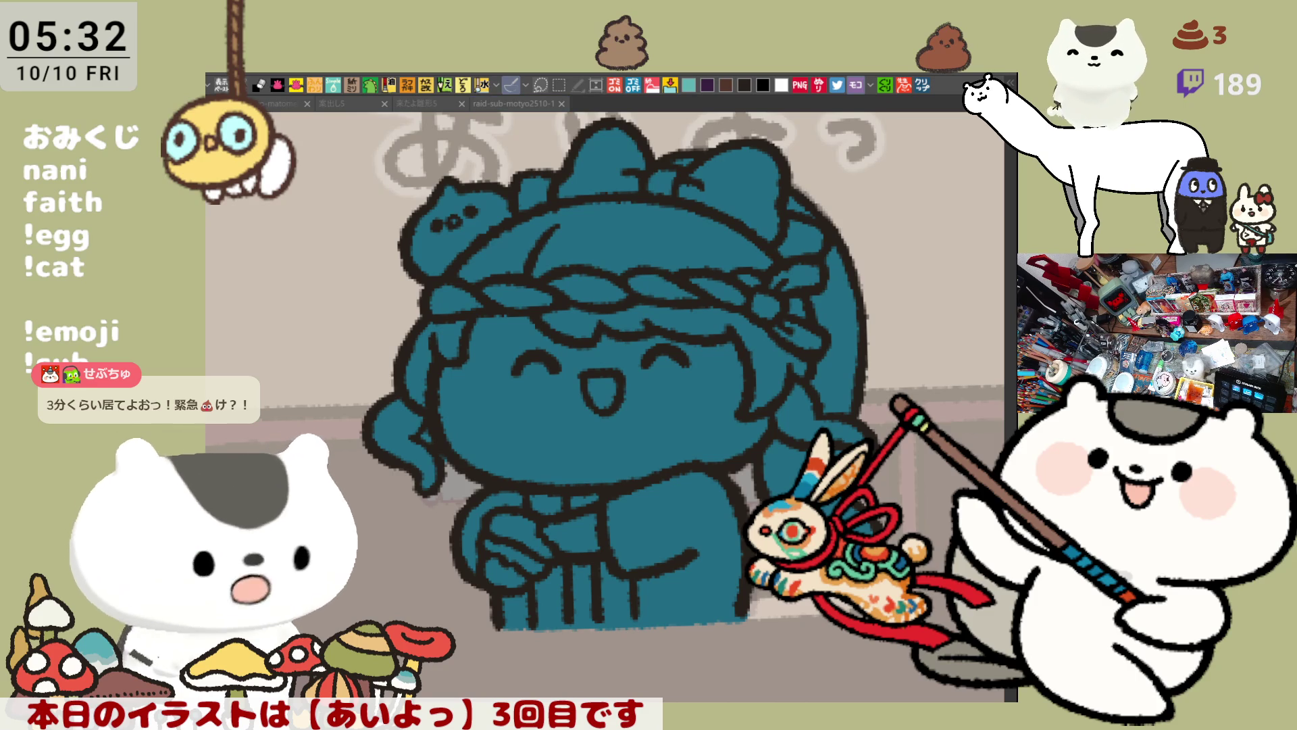
click(427, 215)
key(ctrl+z)
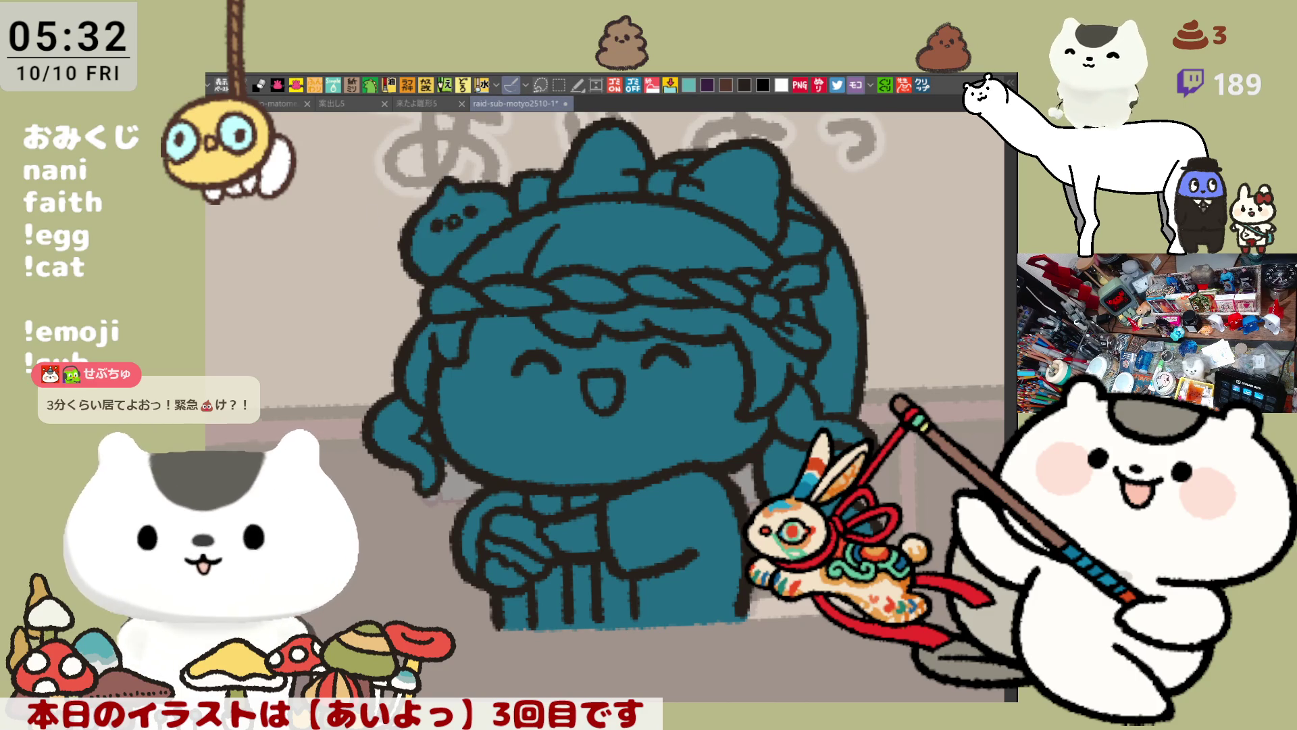
click(429, 243)
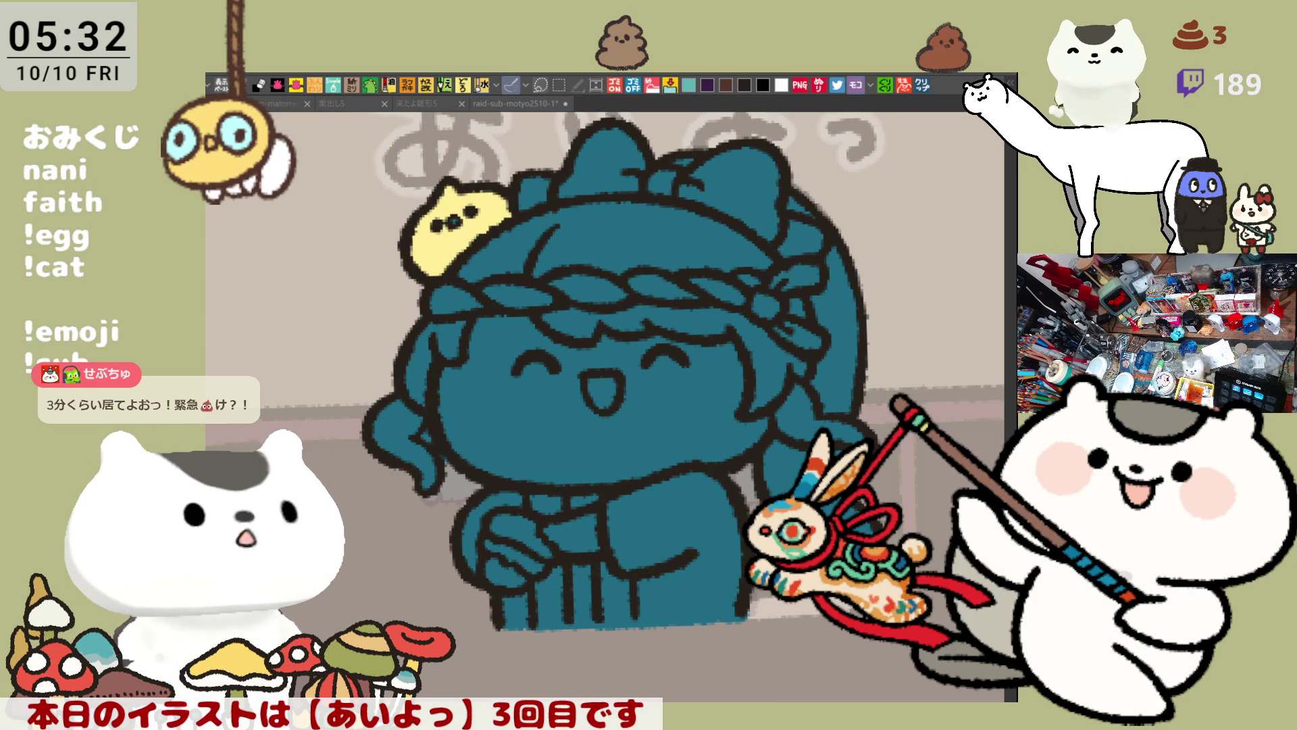
Shade the cat's left and right sides orange, save, and fill the face light pink
mouse_move(440, 262)
mouse_down()
mouse_move(445, 243)
mouse_move(428, 230)
mouse_move(418, 241)
mouse_up()
drag(486, 202, 500, 205)
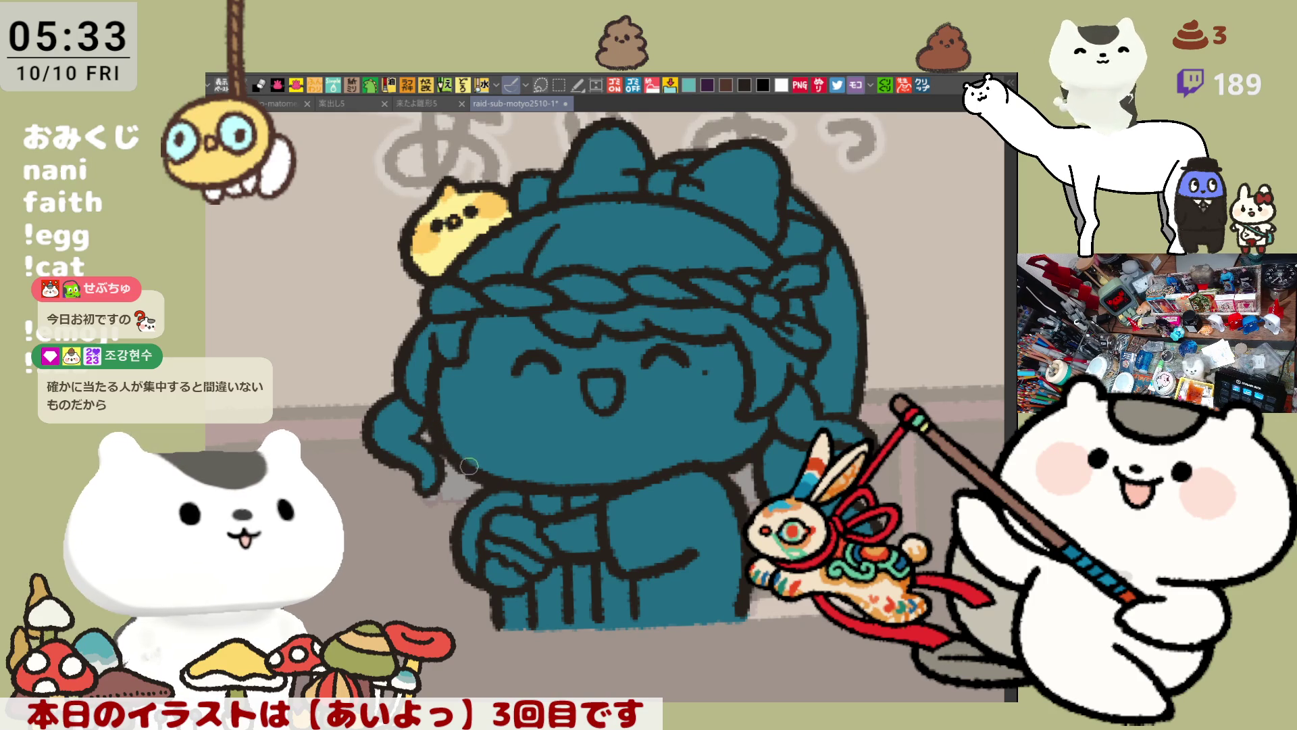
key(ctrl+s)
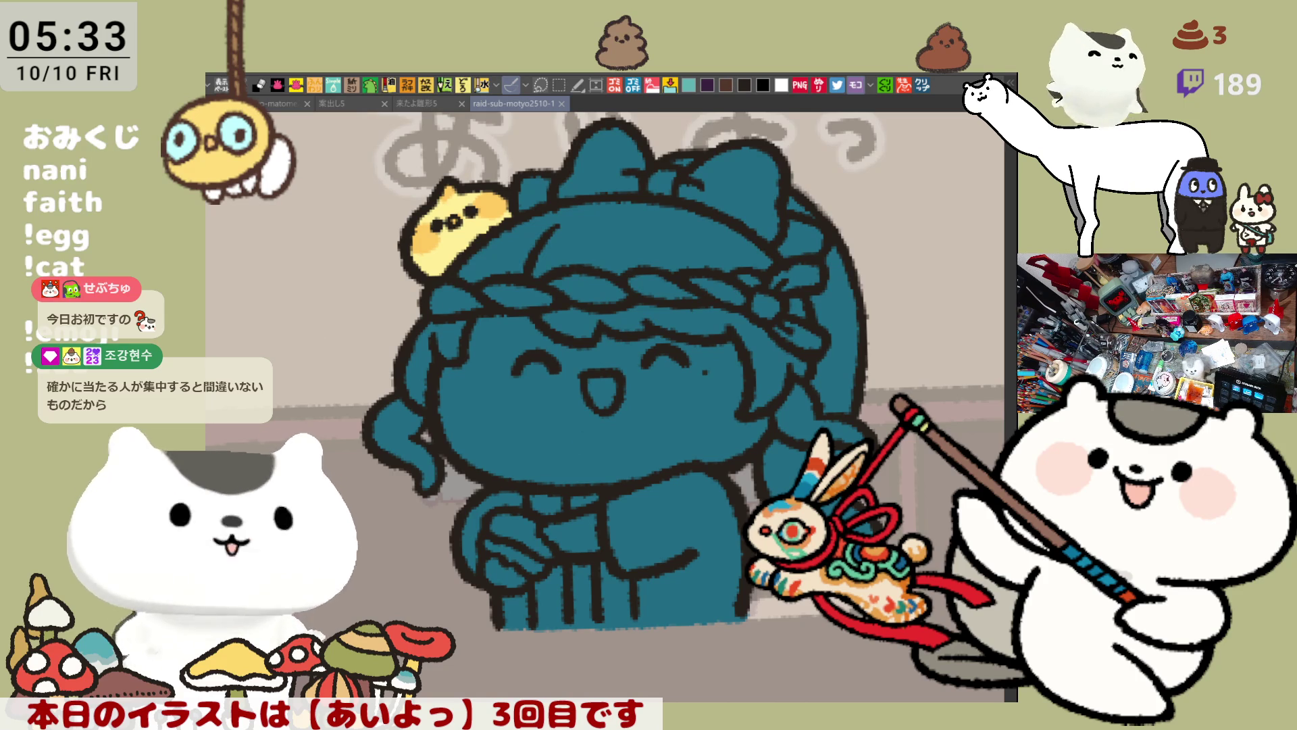
click(629, 434)
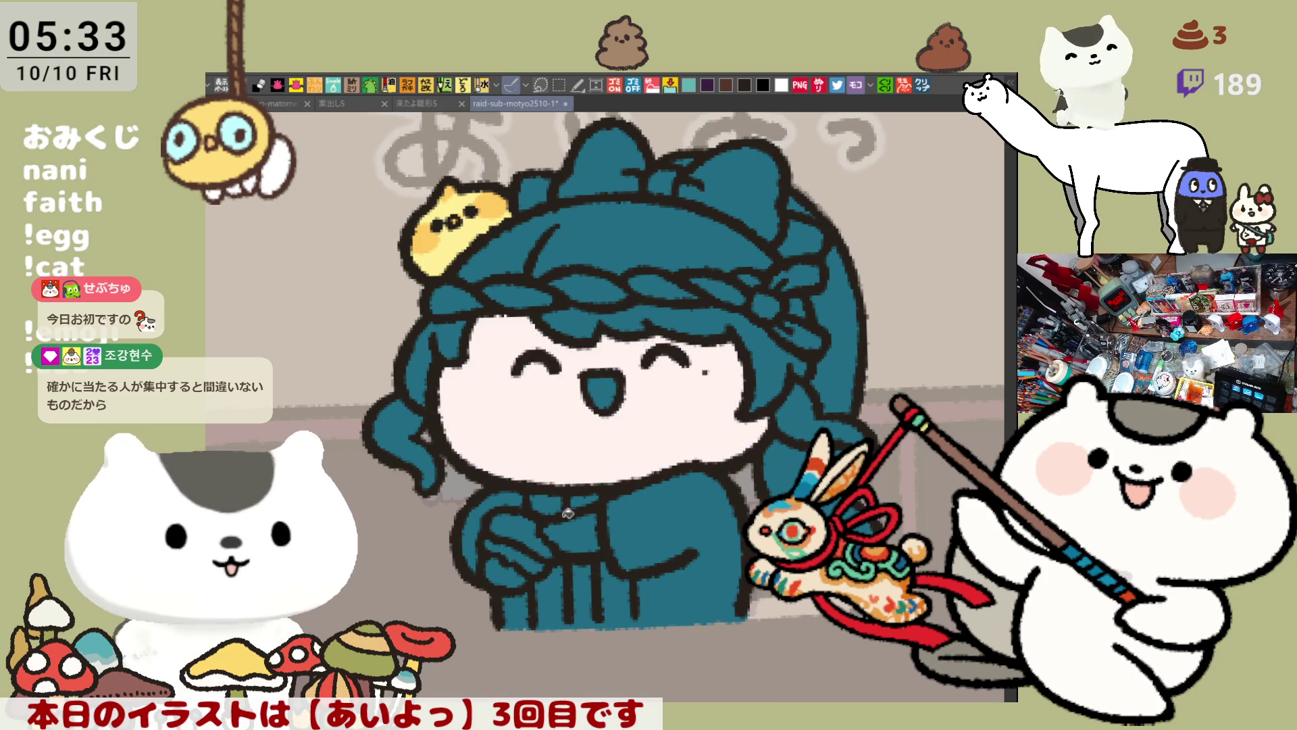
Fill the hand patches light pink and the top and side hair magenta
click(565, 544)
click(492, 577)
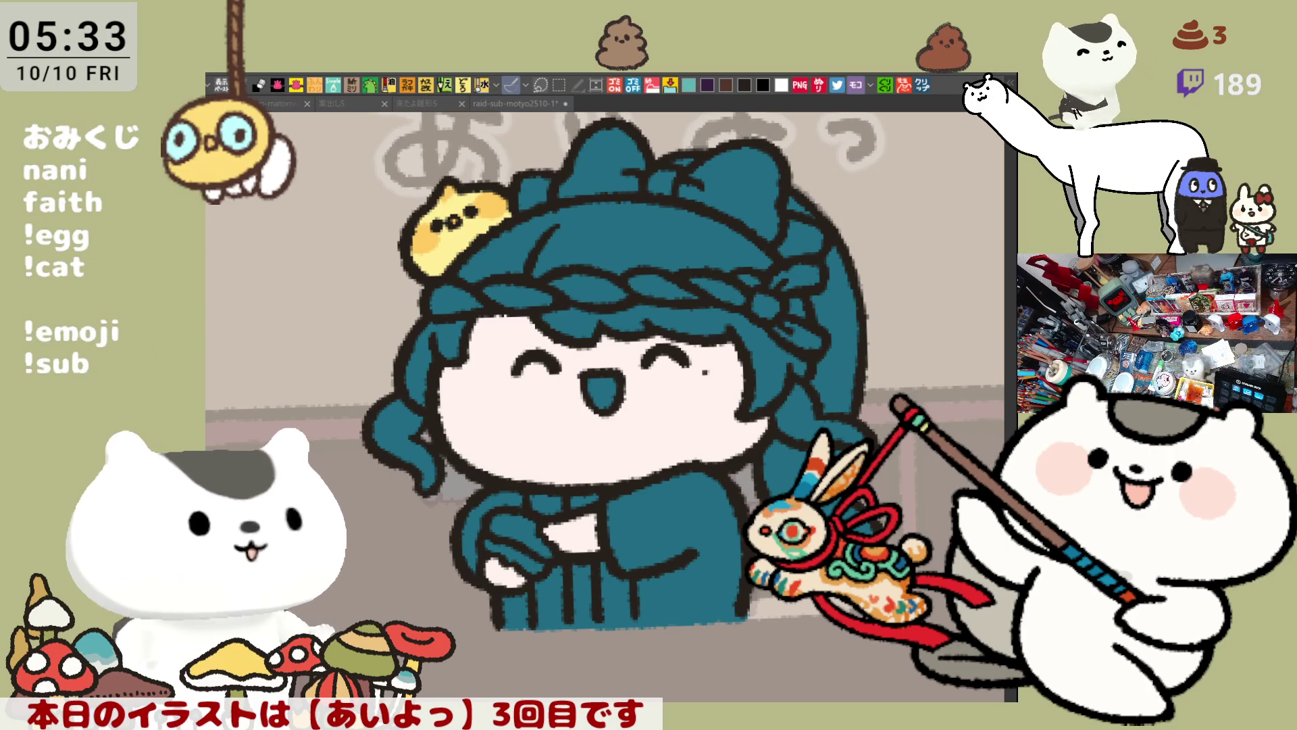
click(517, 246)
click(827, 223)
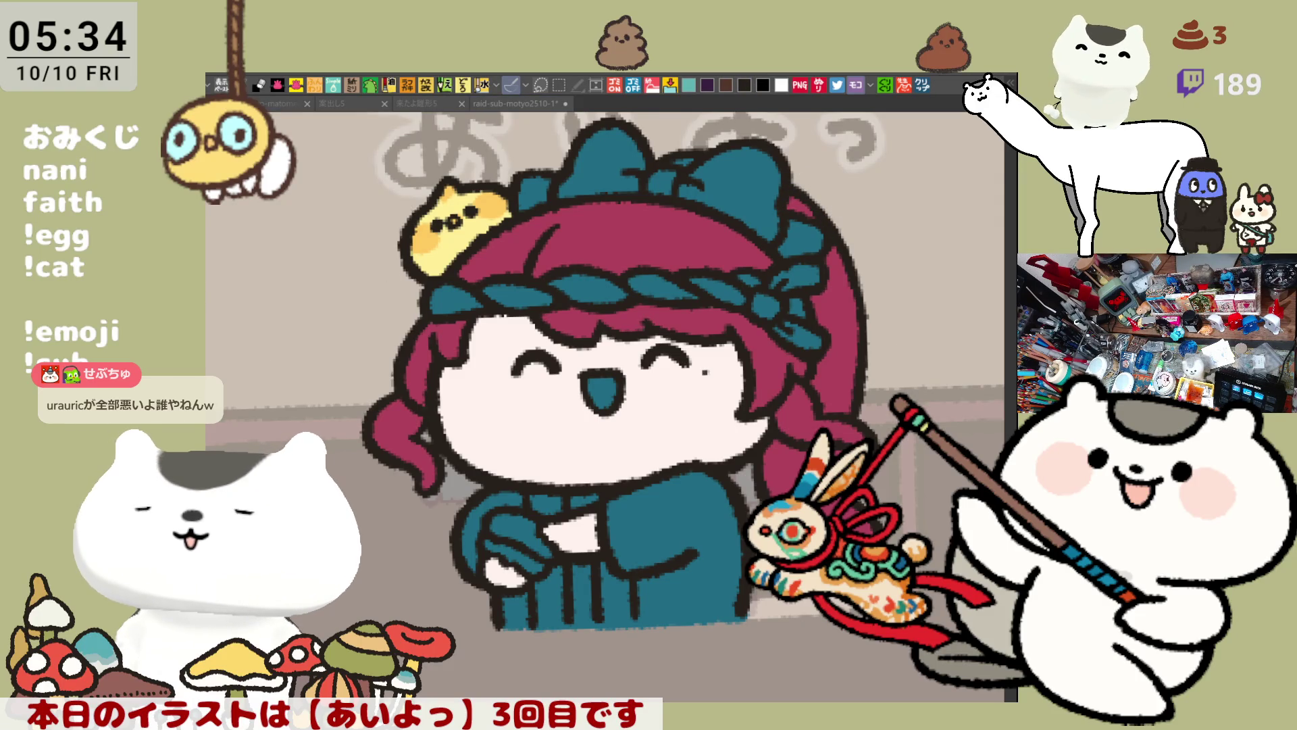
Shade the hakama's bottom edge and right pleat dark
drag(596, 619, 592, 548)
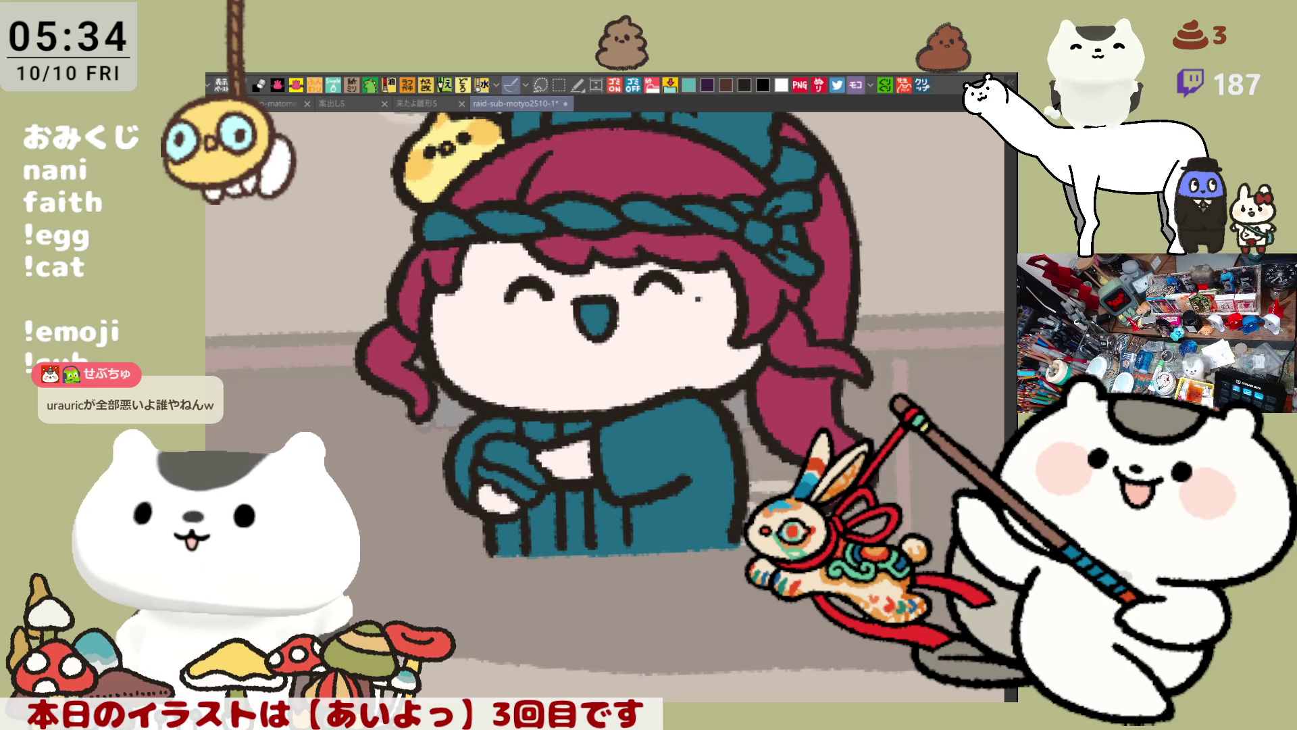
mouse_move(559, 544)
mouse_down()
mouse_move(531, 554)
mouse_move(548, 475)
mouse_move(540, 422)
mouse_up()
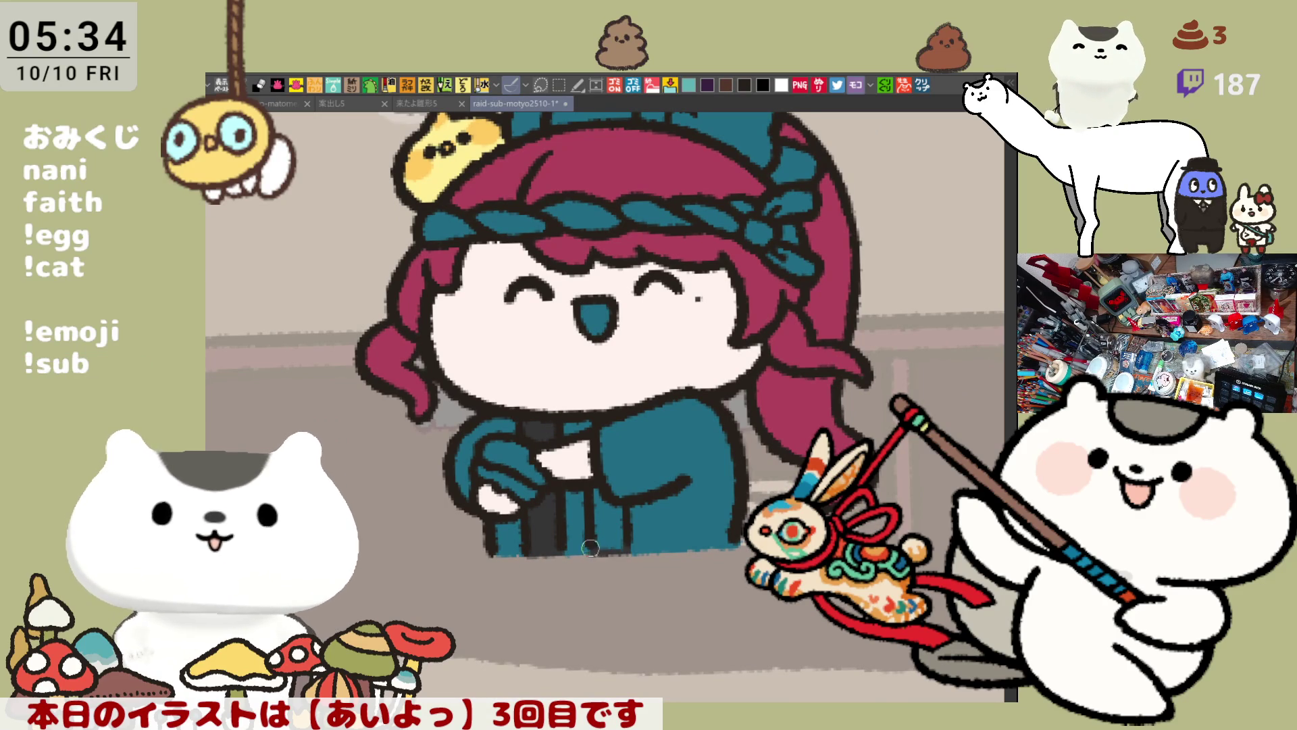
drag(589, 547, 612, 432)
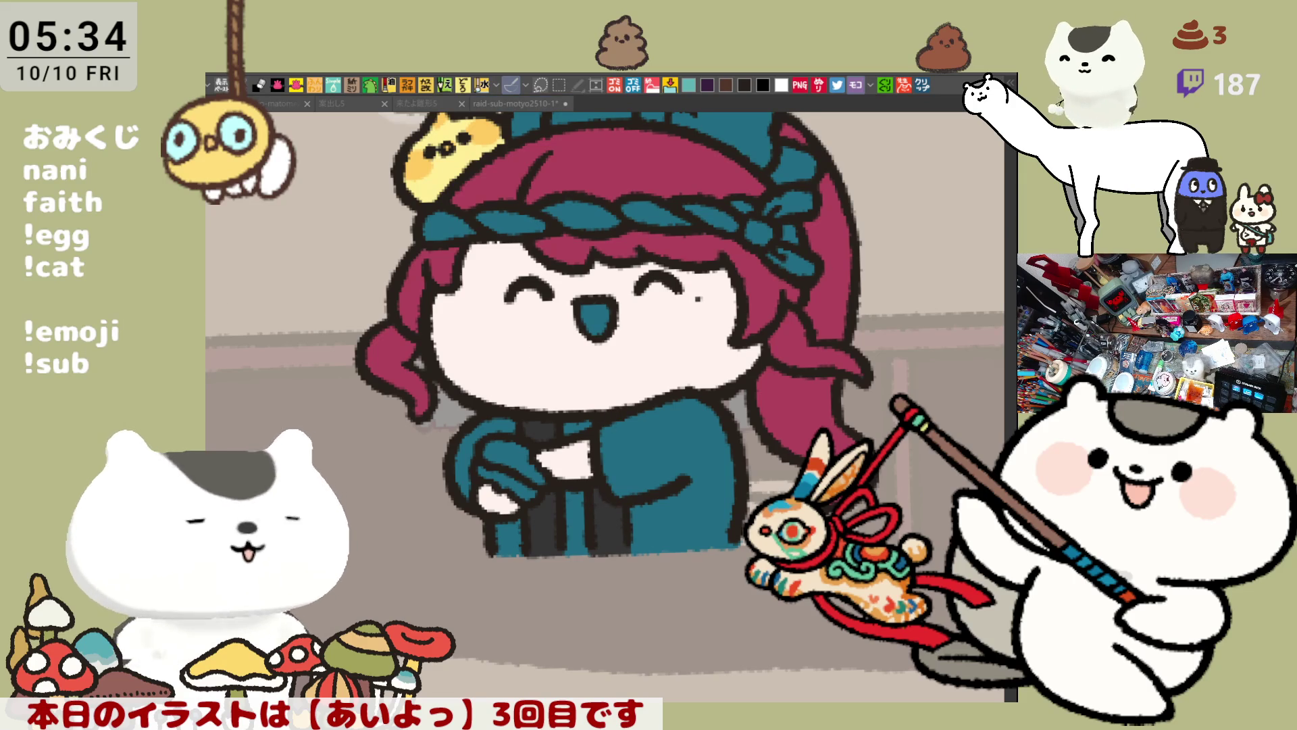
Colour the mouth pink, blush both cheeks, and tint the paper between the hands pink
click(594, 318)
drag(466, 290, 507, 283)
mouse_move(515, 304)
mouse_down()
mouse_move(500, 343)
mouse_move(466, 279)
mouse_move(444, 337)
mouse_move(469, 285)
mouse_move(477, 321)
mouse_up()
mouse_move(701, 275)
mouse_down()
mouse_move(669, 317)
mouse_move(719, 306)
mouse_move(696, 284)
mouse_move(706, 294)
mouse_move(716, 270)
mouse_move(736, 297)
mouse_move(703, 318)
mouse_up()
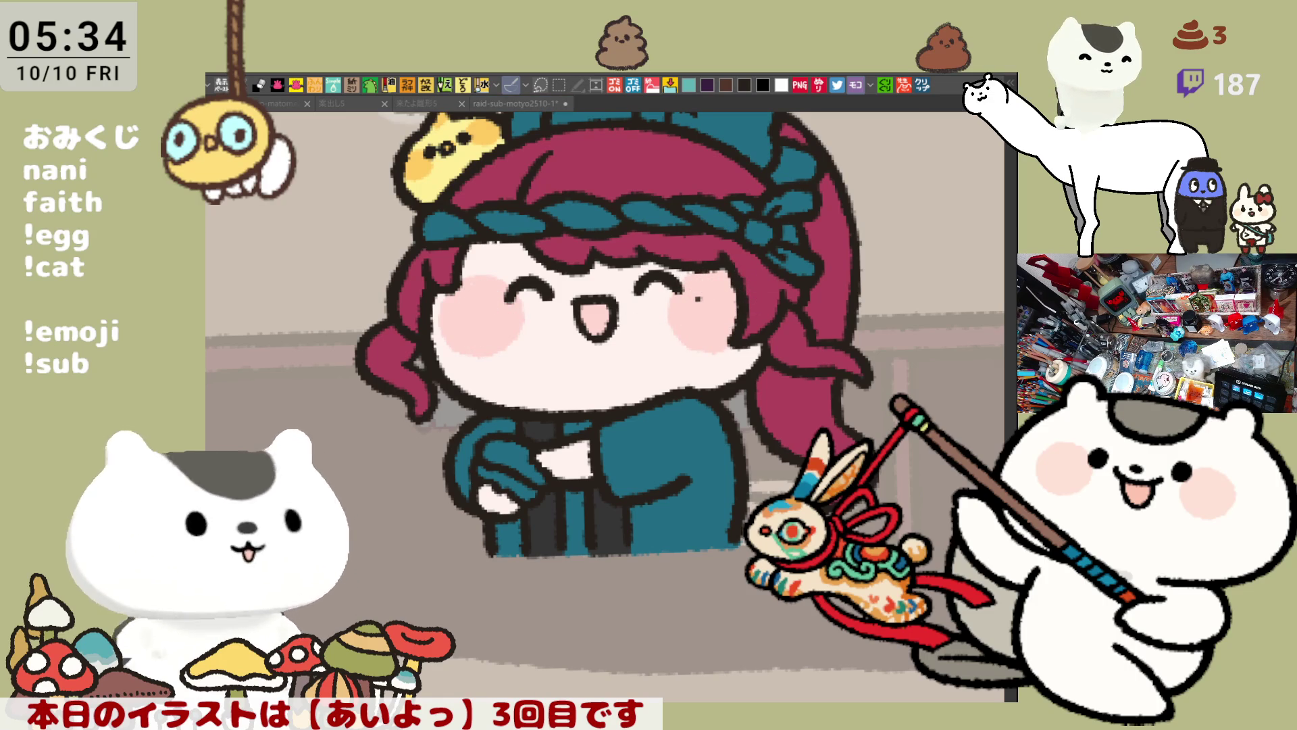
mouse_move(567, 450)
mouse_down()
mouse_move(547, 466)
mouse_move(567, 476)
mouse_move(527, 459)
mouse_move(518, 503)
mouse_up()
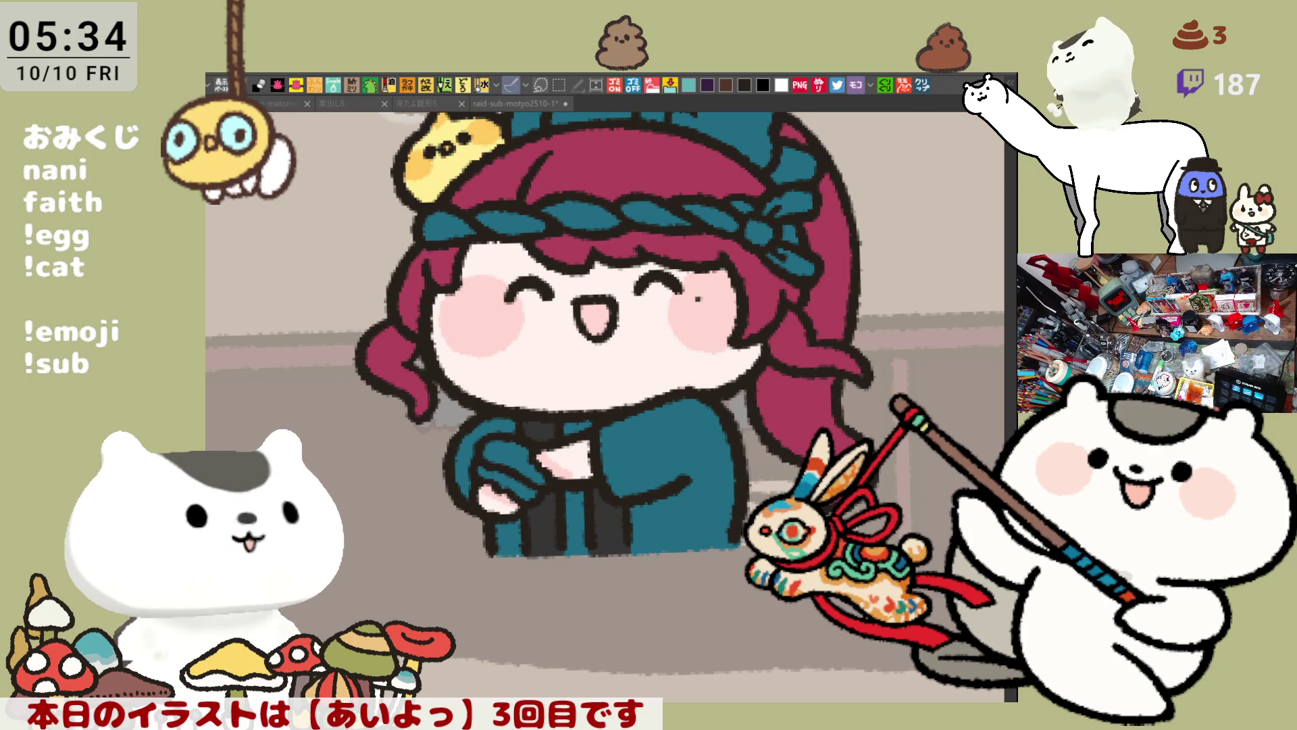
drag(561, 238, 497, 263)
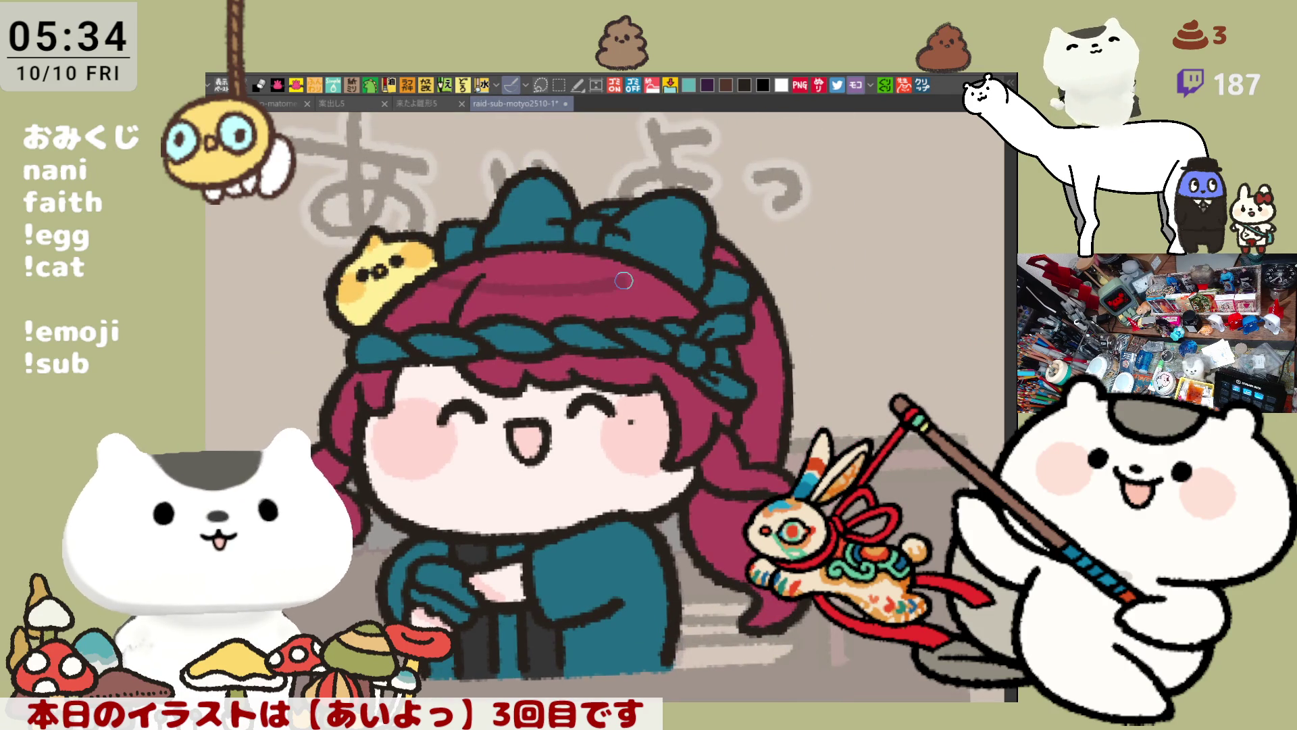
Shade across the top of the hair and fill the bow's left, top and right parts dark
mouse_move(435, 285)
mouse_down()
mouse_move(601, 294)
mouse_move(652, 280)
mouse_move(581, 285)
mouse_up()
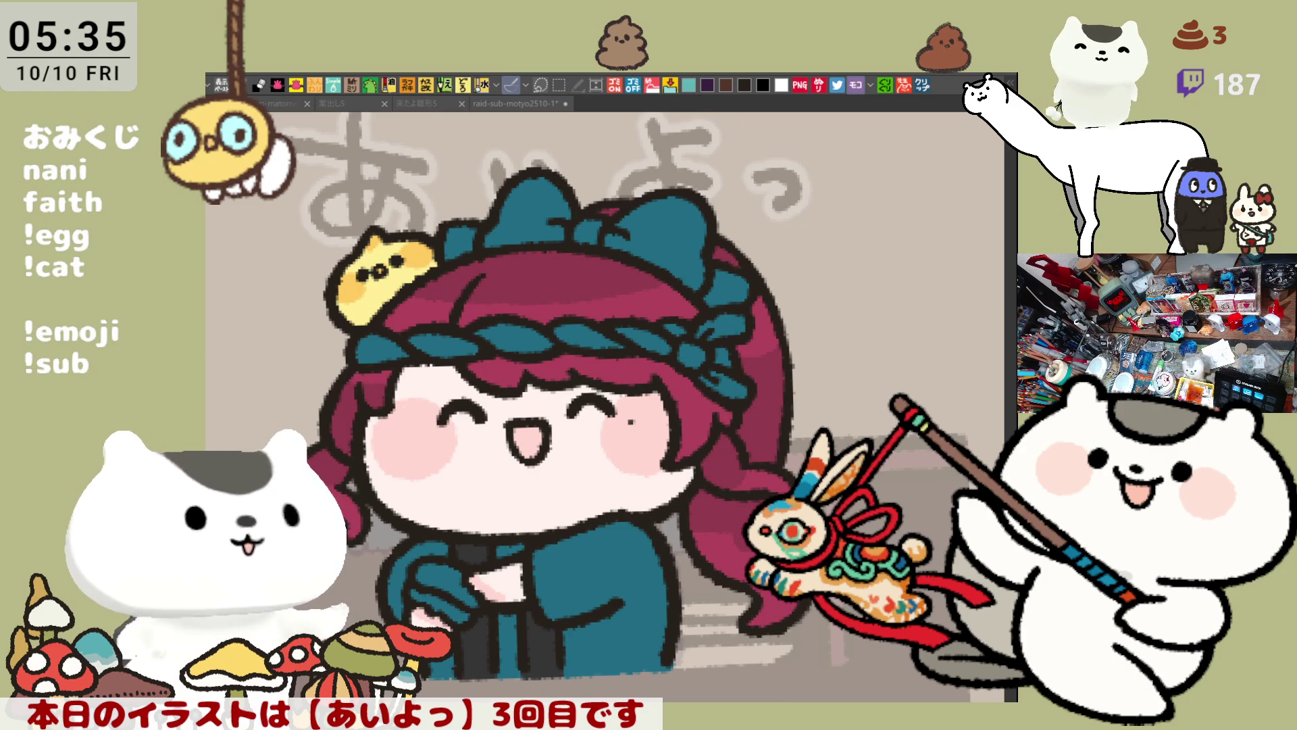
click(881, 409)
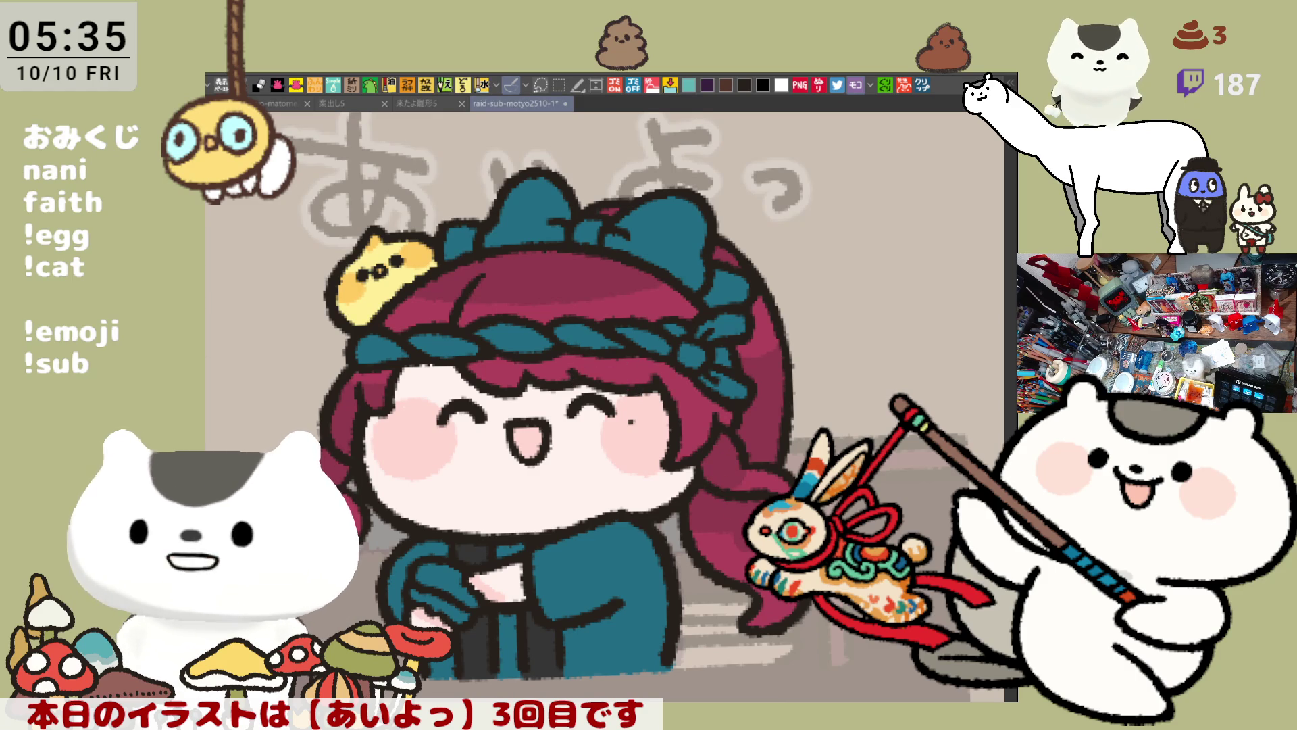
click(457, 237)
click(500, 214)
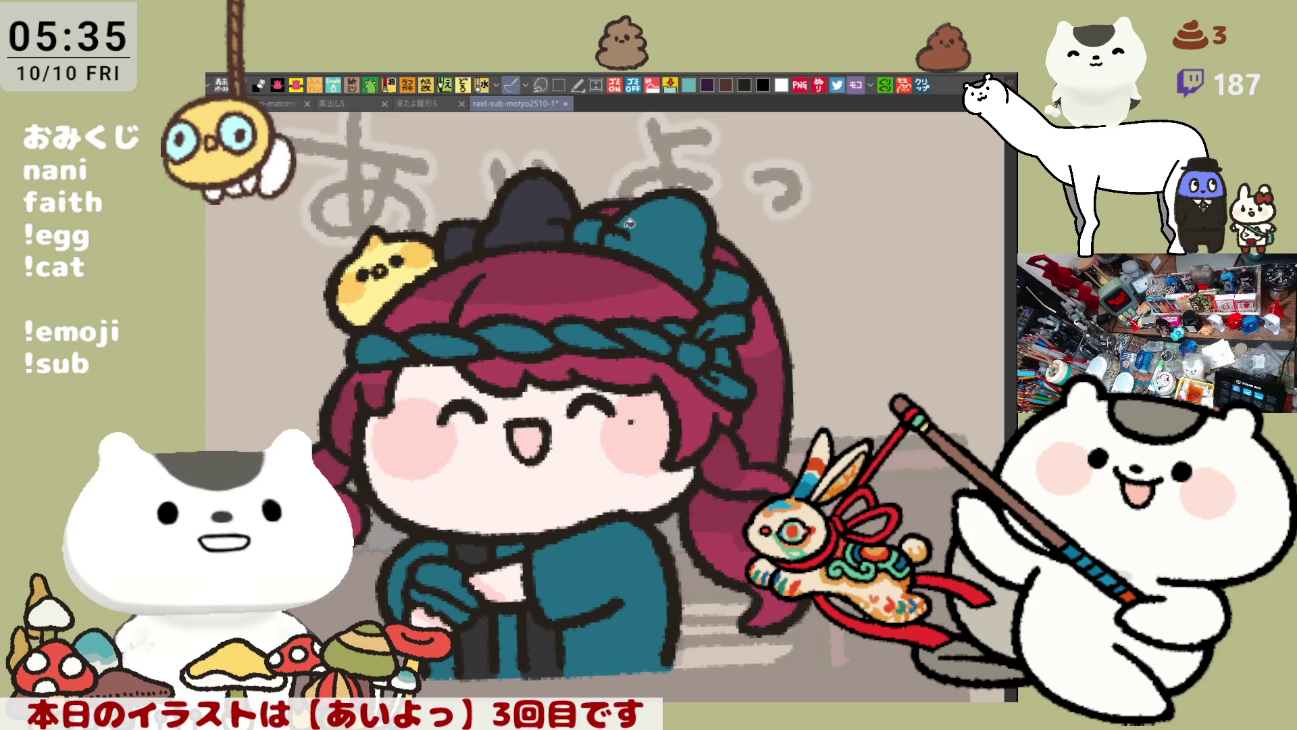
click(659, 233)
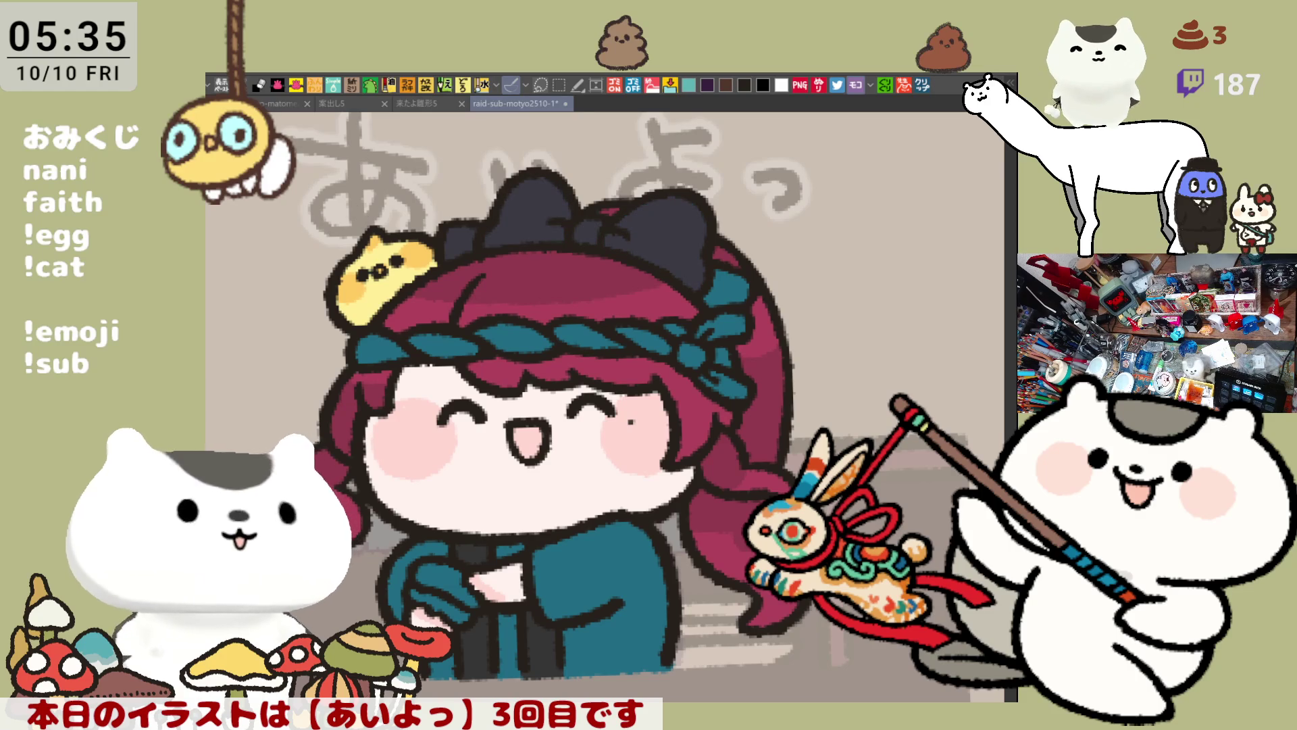
click(663, 240)
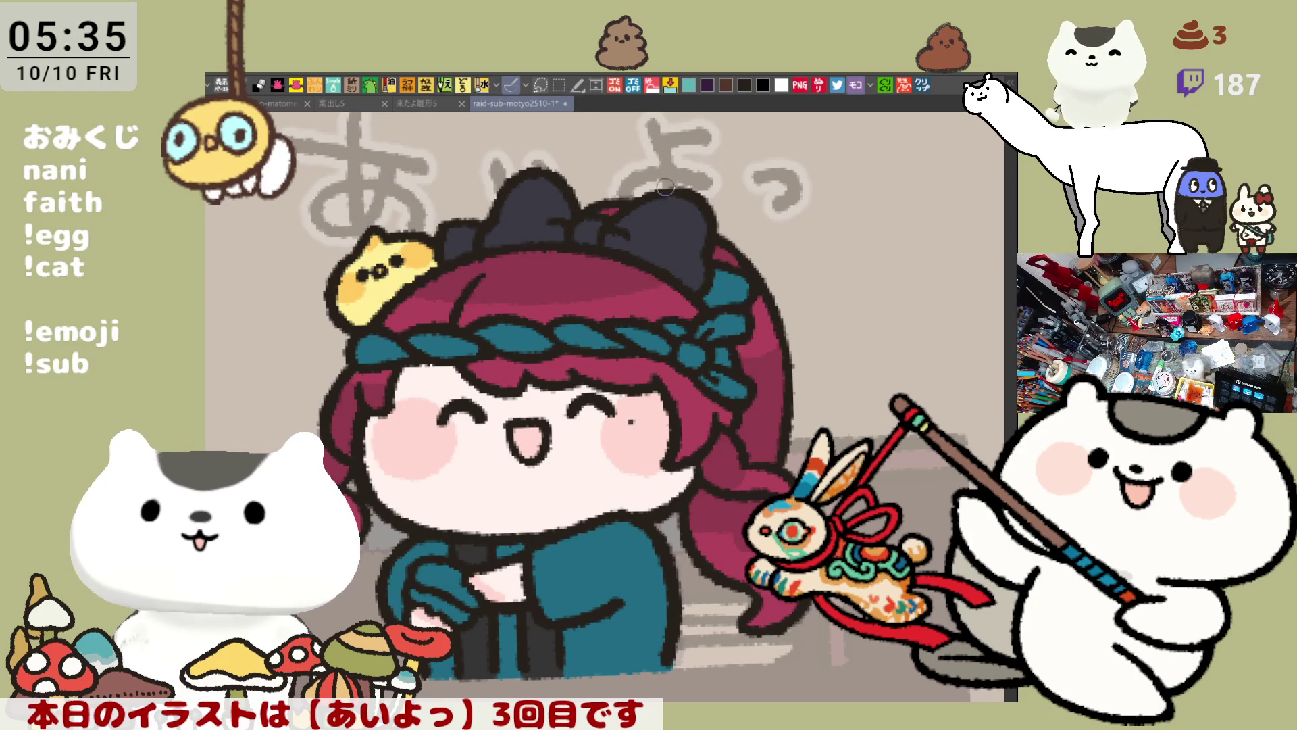
Paint crimson stripes on the bow's left and right loops, undoing the last stroke
mouse_move(677, 199)
mouse_down()
mouse_move(689, 280)
mouse_move(691, 269)
mouse_up()
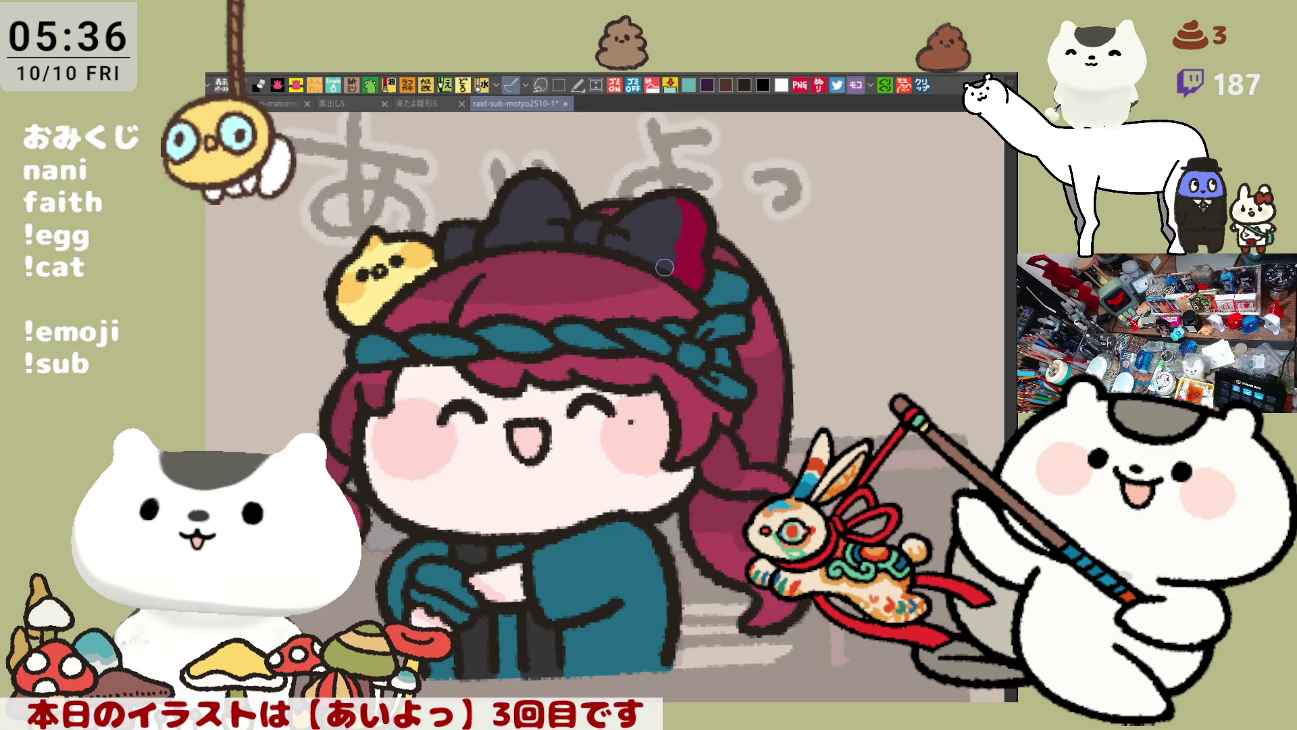
mouse_move(653, 190)
mouse_down()
mouse_move(656, 247)
mouse_move(680, 229)
mouse_up()
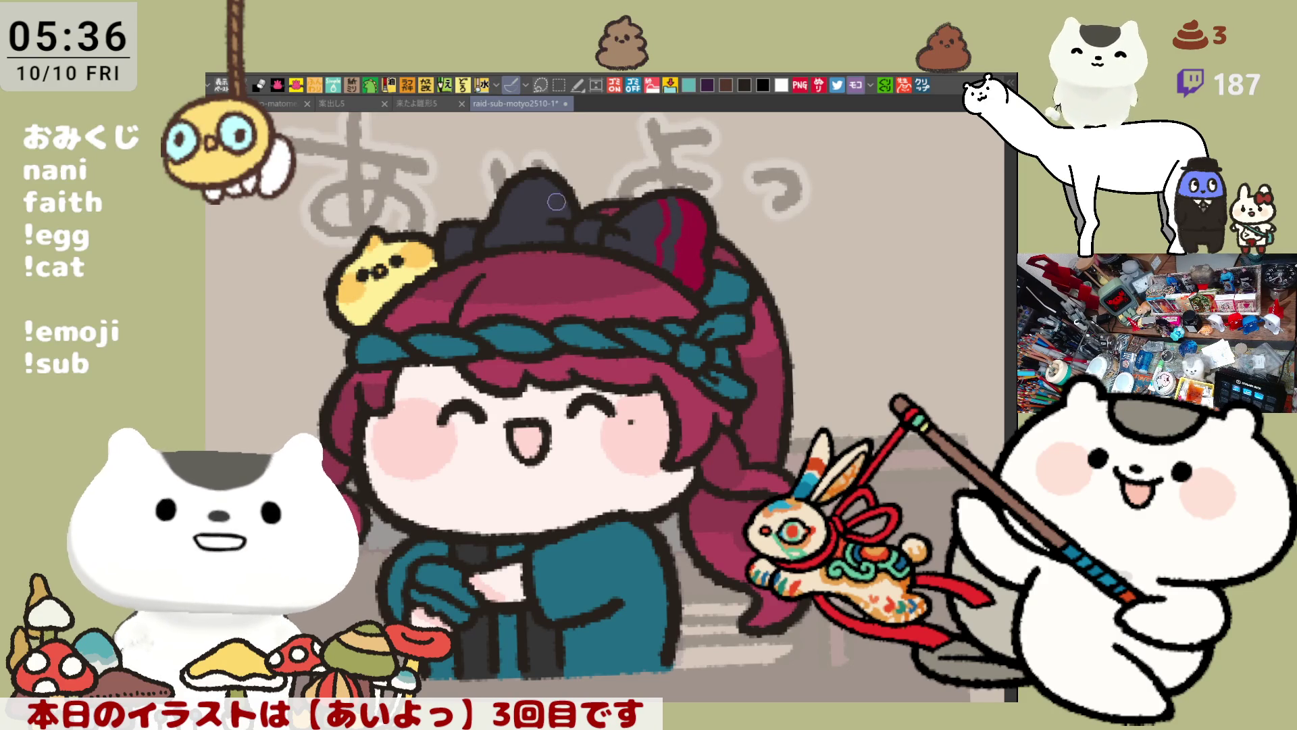
mouse_move(551, 182)
mouse_down()
mouse_move(514, 238)
mouse_move(537, 195)
mouse_up()
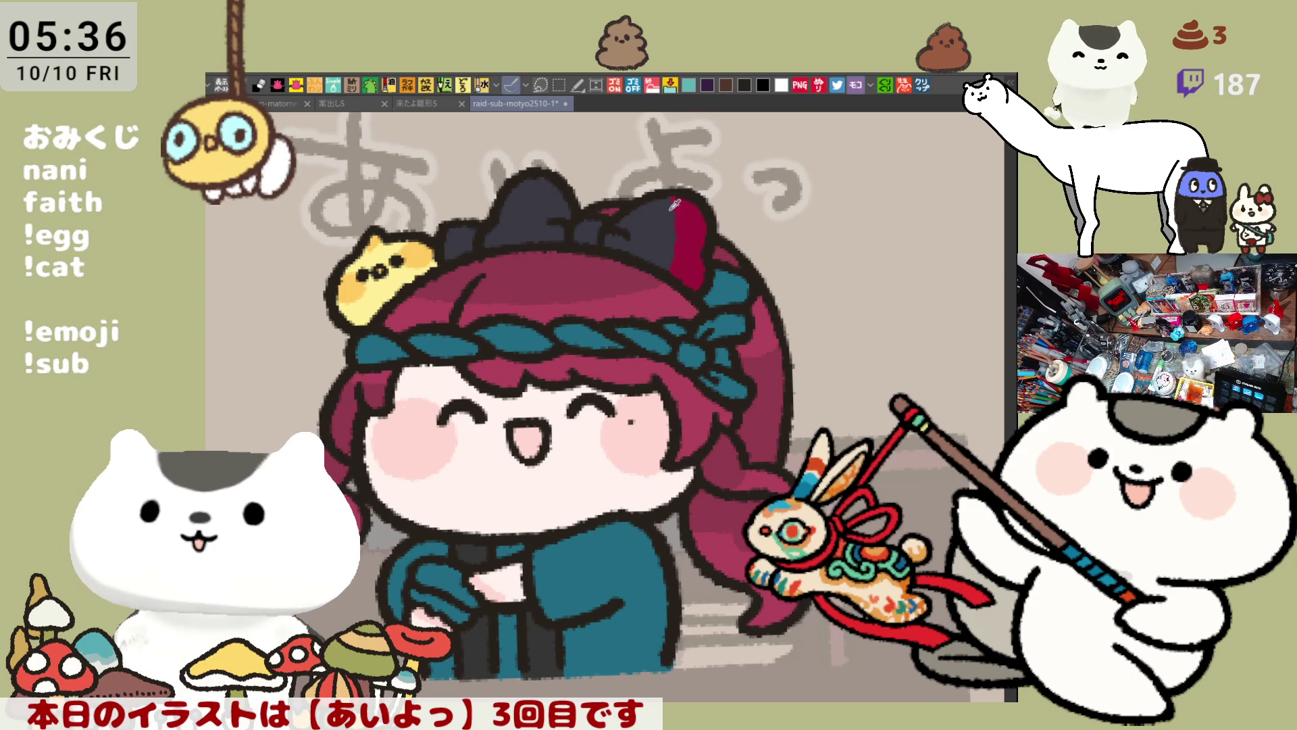
drag(659, 278, 681, 213)
drag(542, 180, 514, 240)
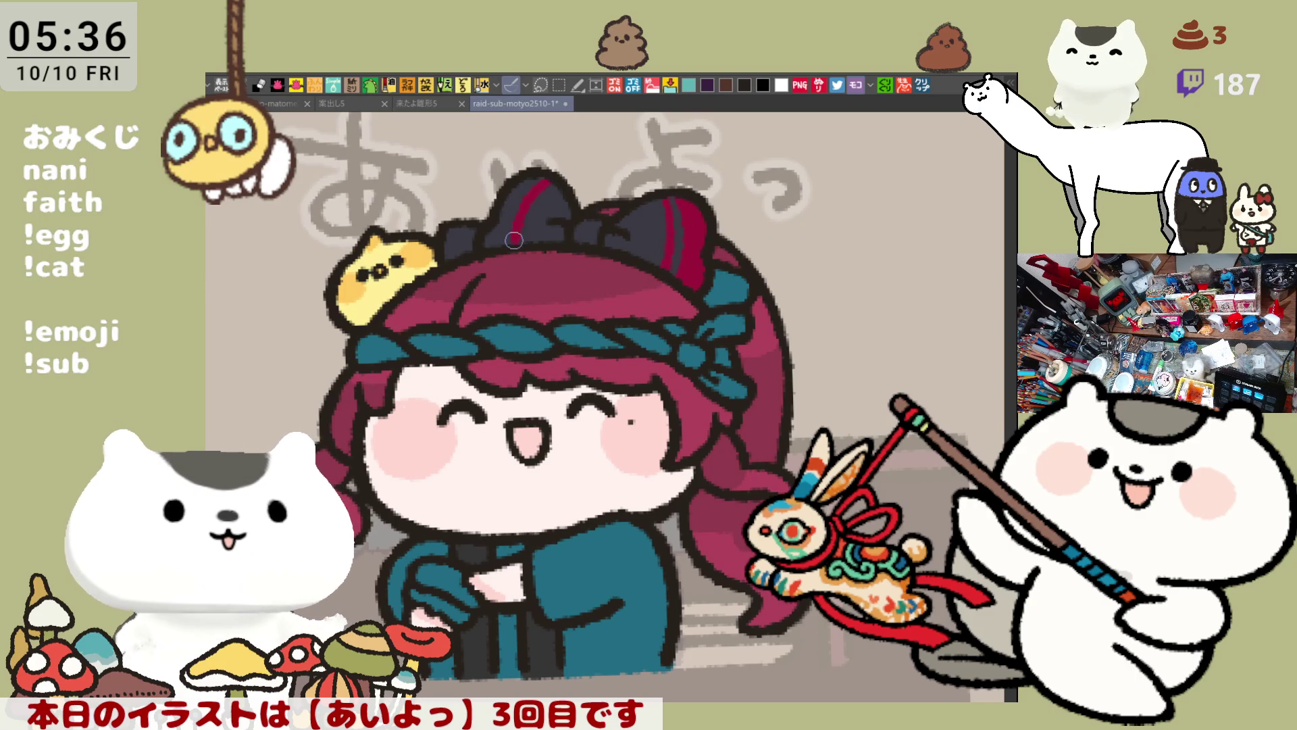
drag(528, 194, 521, 200)
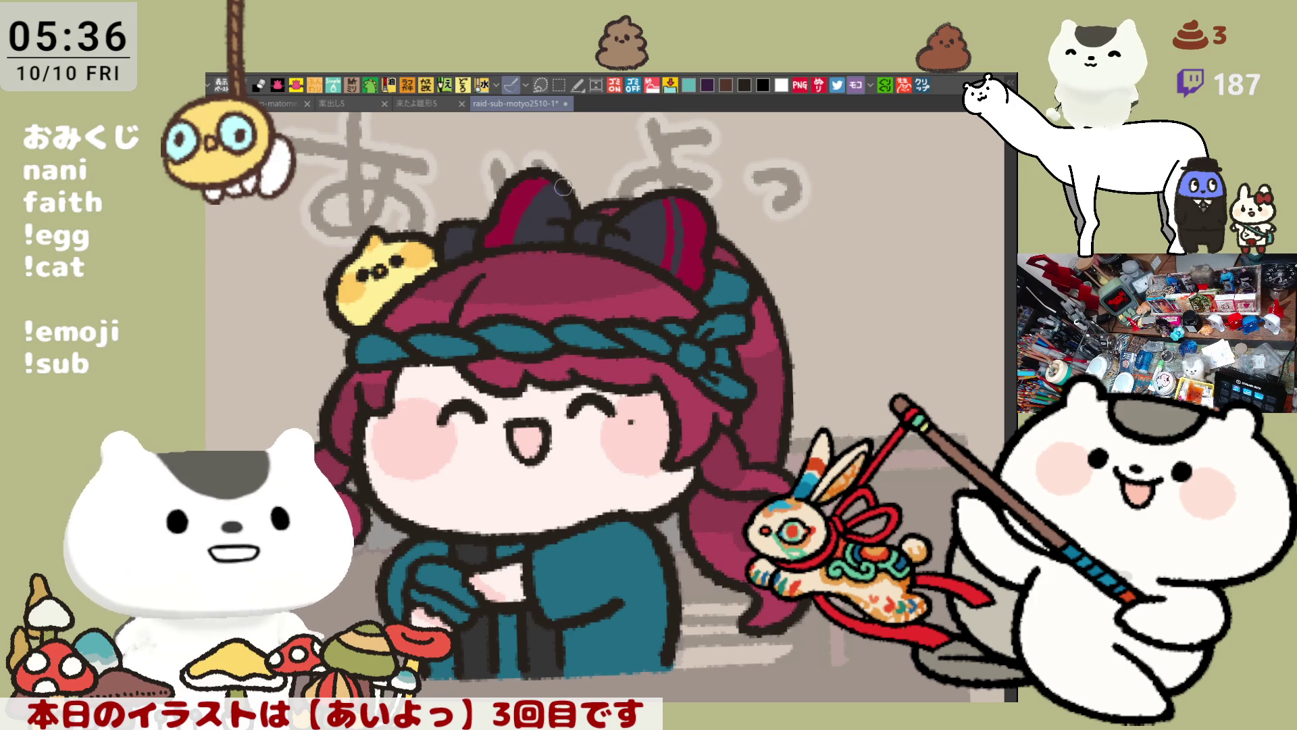
key(ctrl+z)
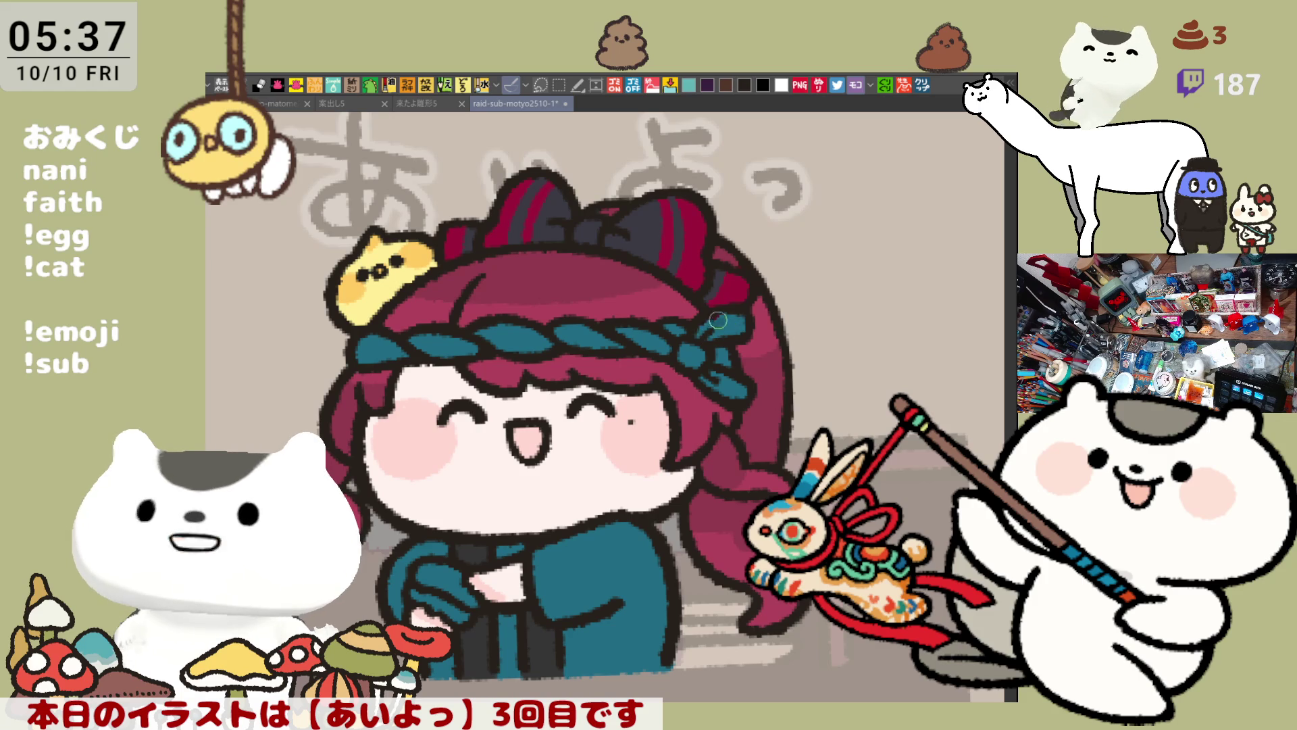
Save the illustration, then open the copied tarako pasta-sauce screenshot as a new canvas
key(ctrl+s)
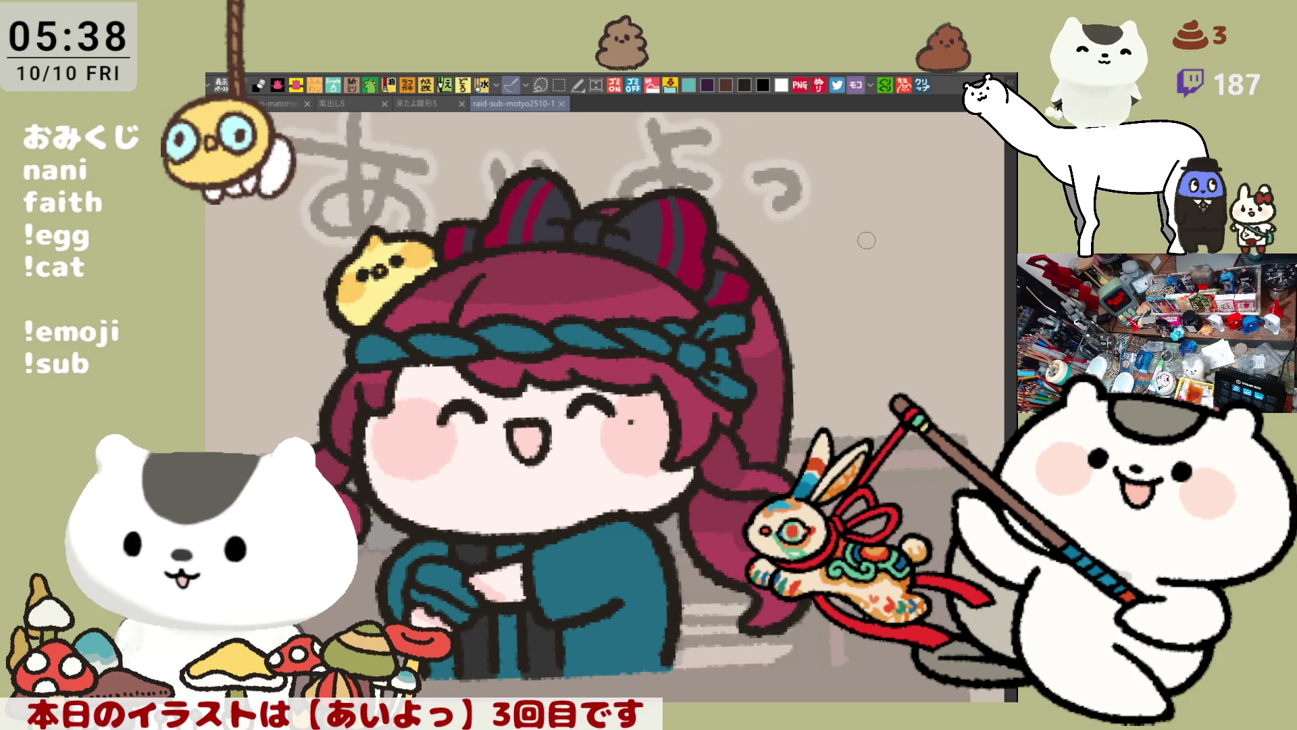
click(922, 85)
scroll(409, 552, up, 2)
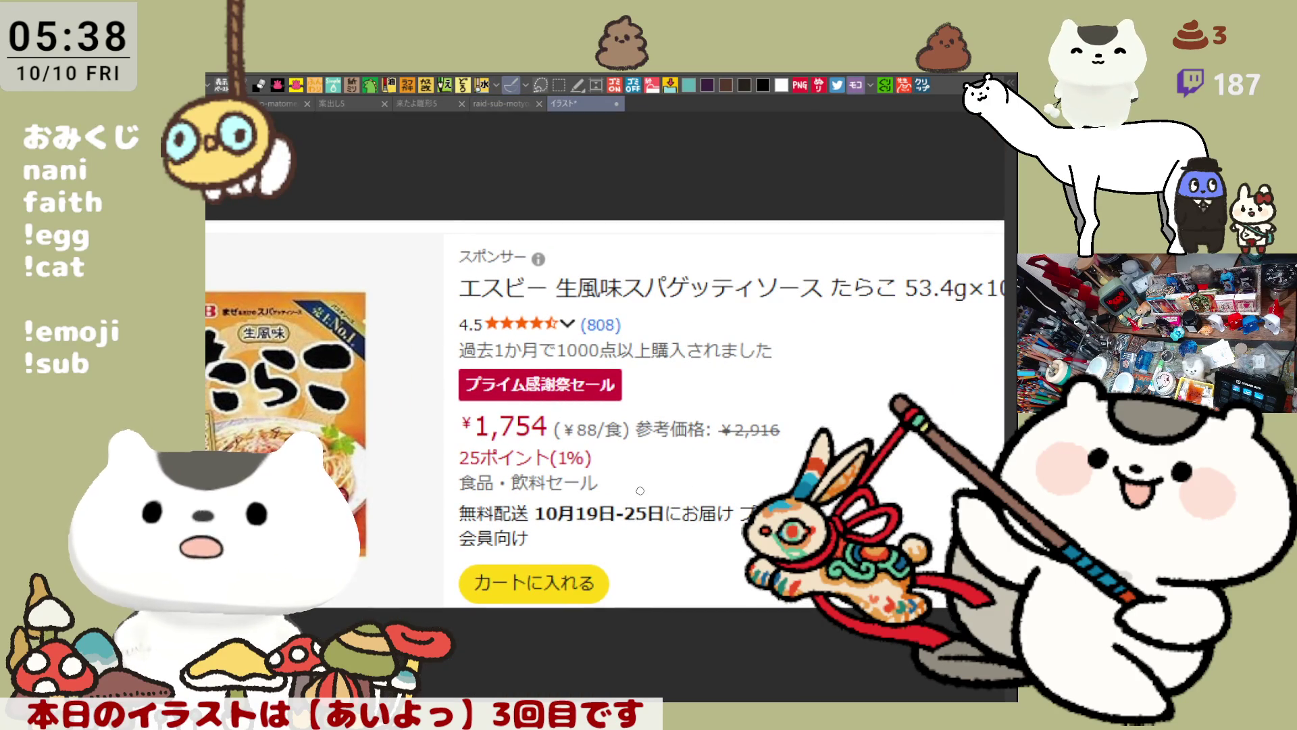
drag(759, 460, 683, 451)
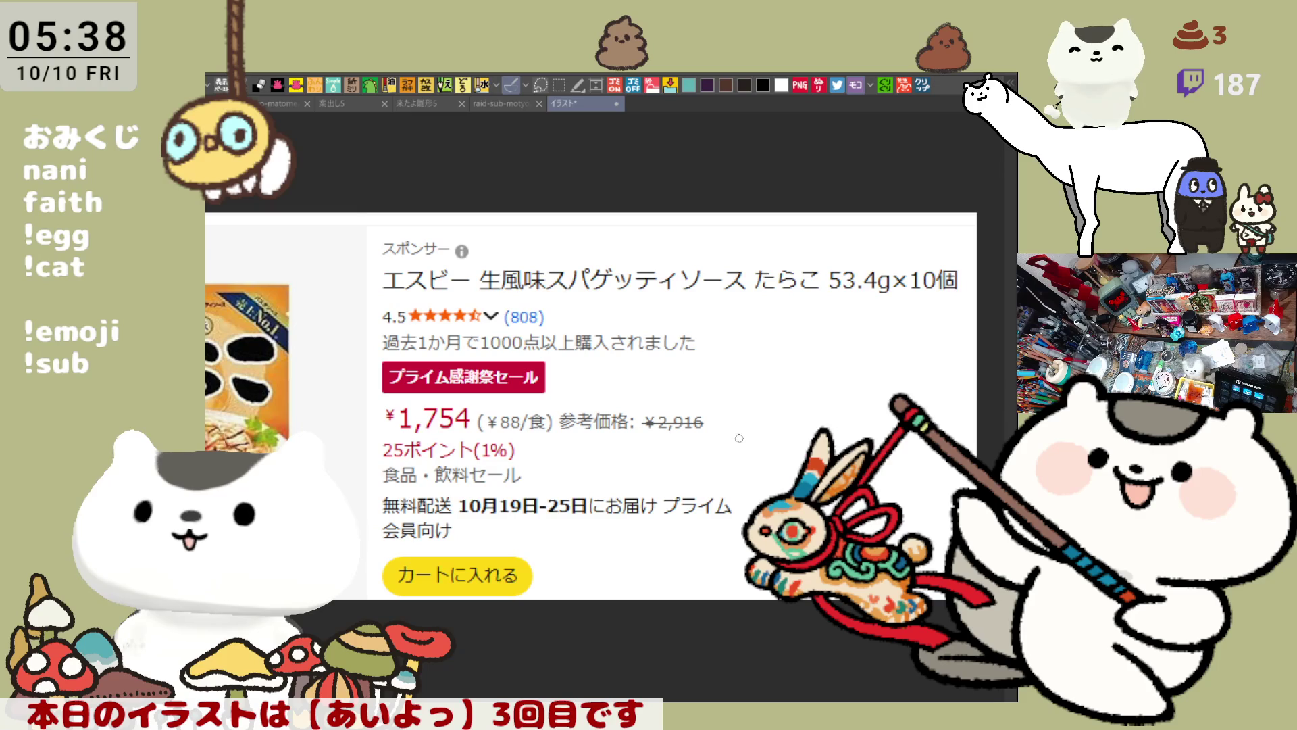
drag(346, 483, 608, 429)
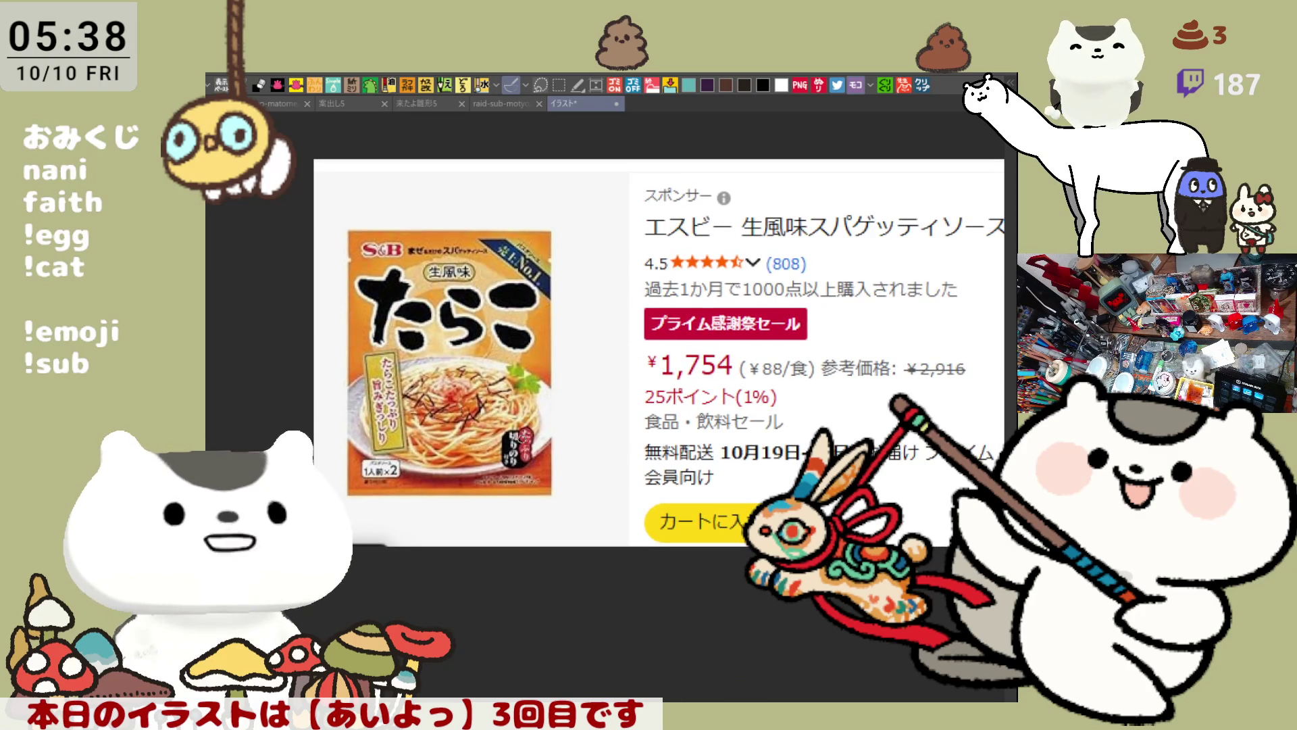
scroll(465, 371, up, 2)
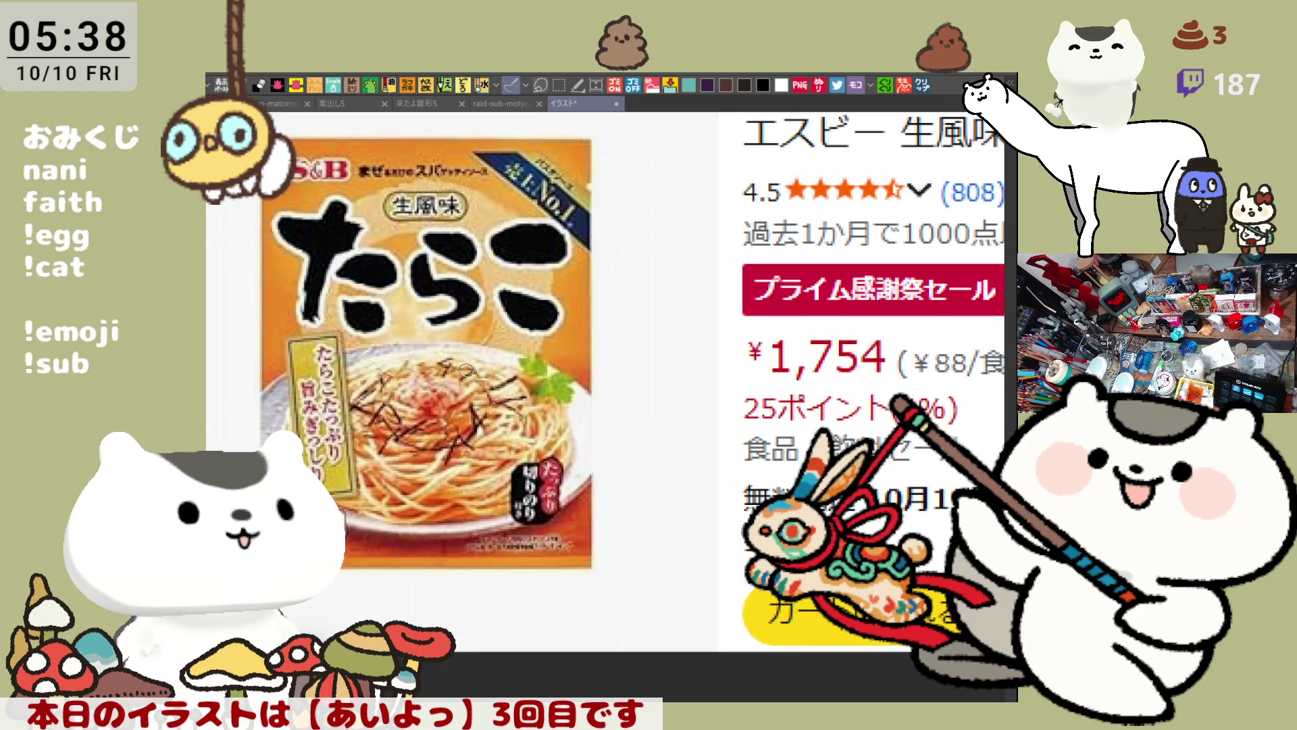
scroll(466, 371, down, 1)
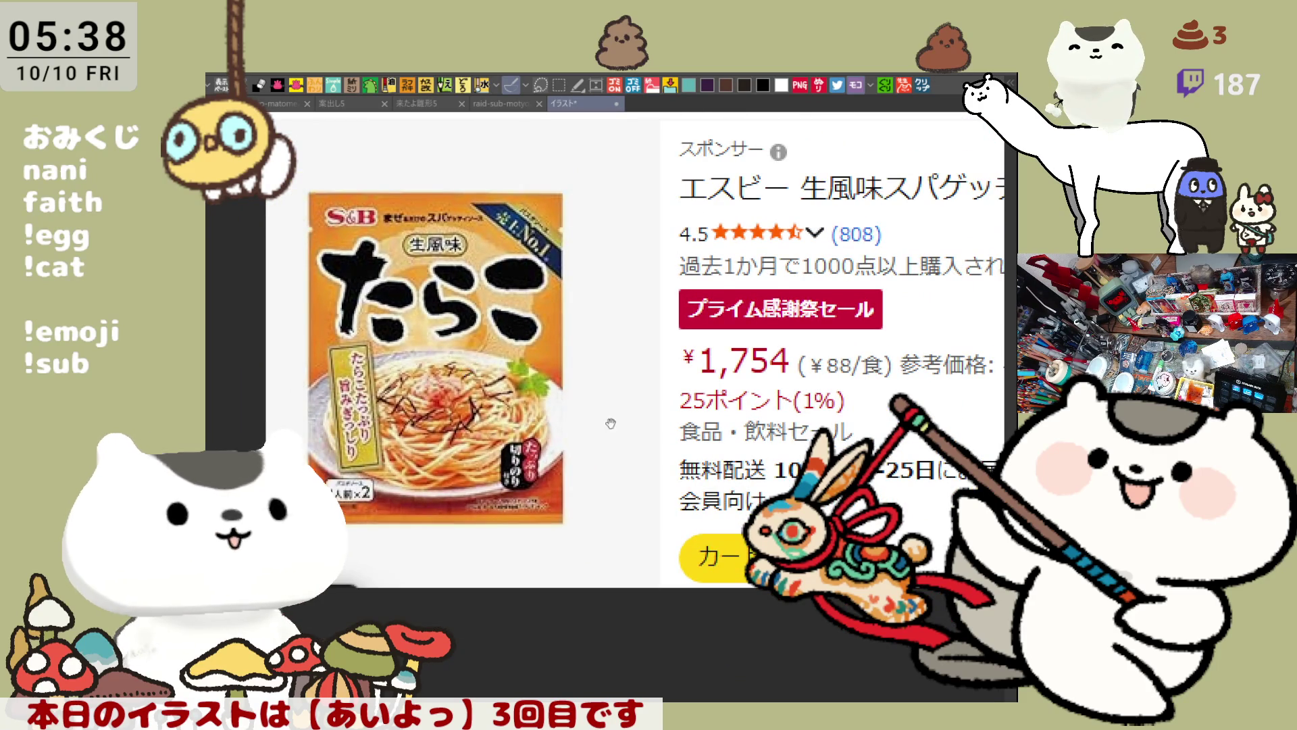
drag(610, 423, 626, 420)
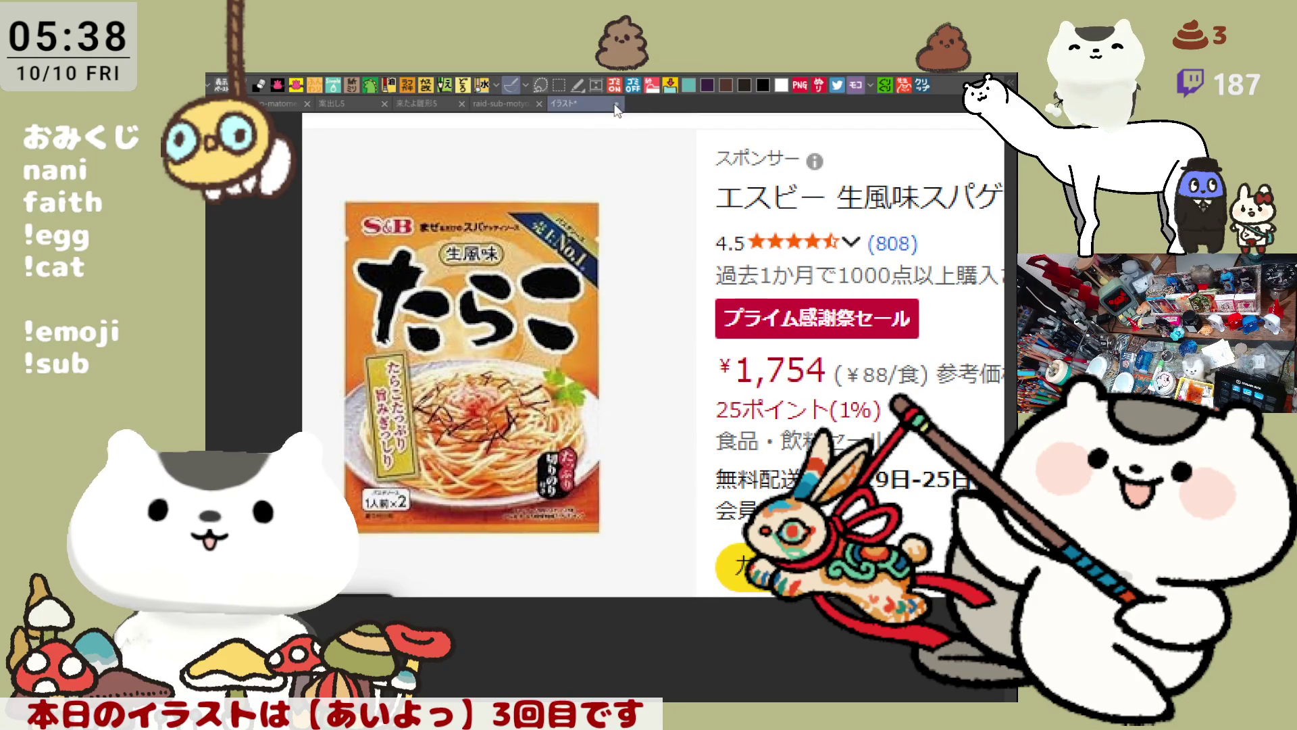
key(ctrl+w)
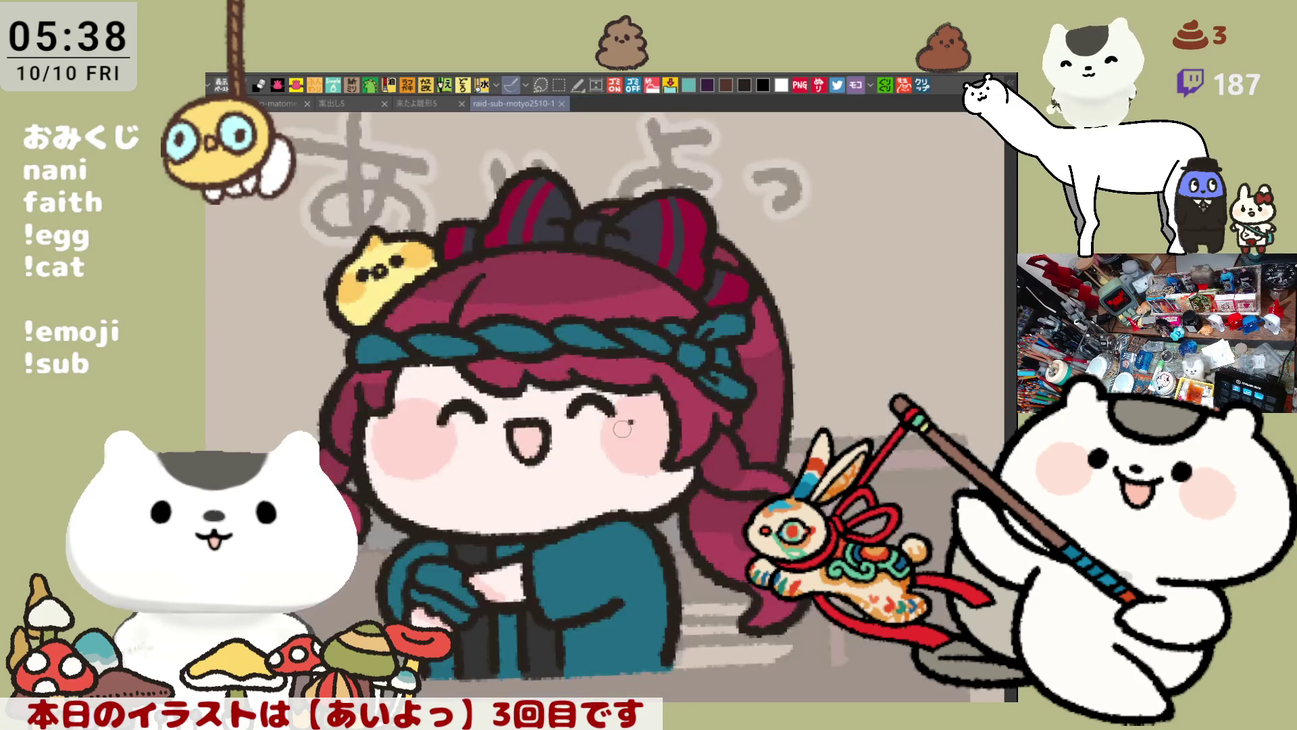
scroll(645, 483, up, 1)
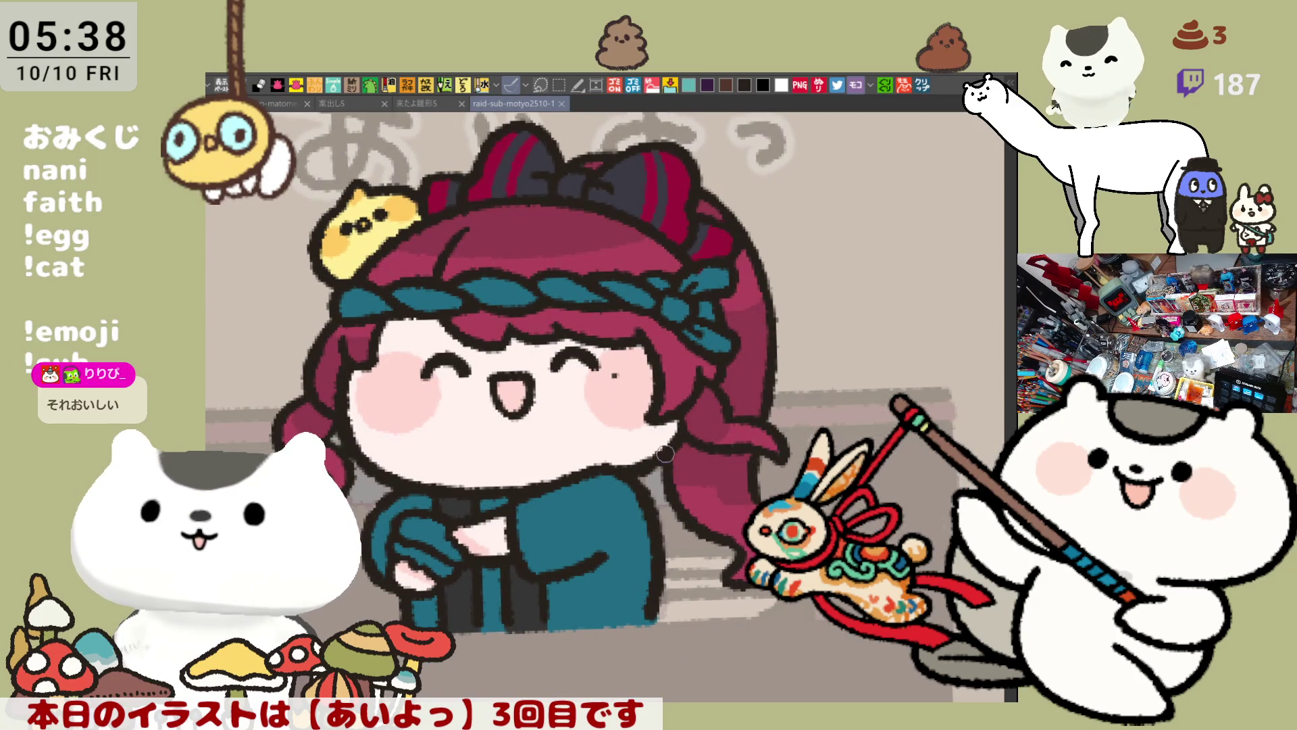
click(923, 85)
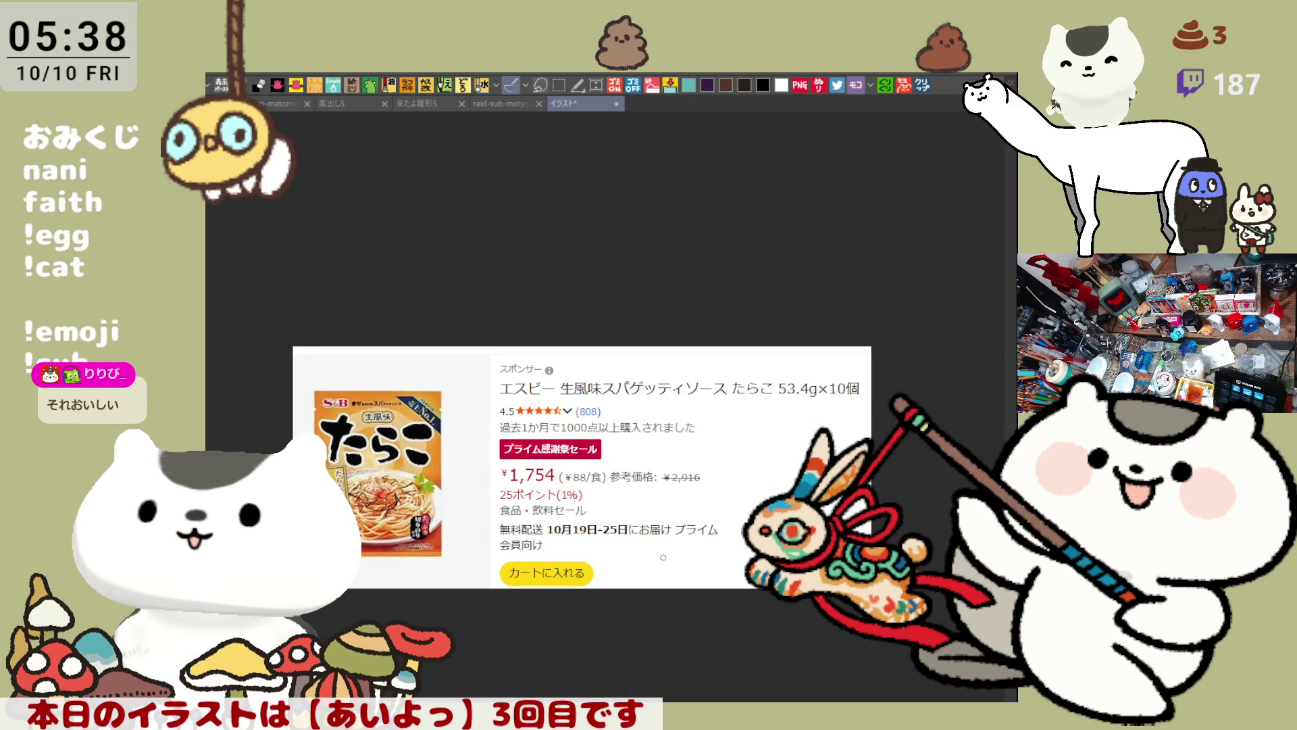
scroll(663, 557, up, 6)
scroll(610, 399, down, 2)
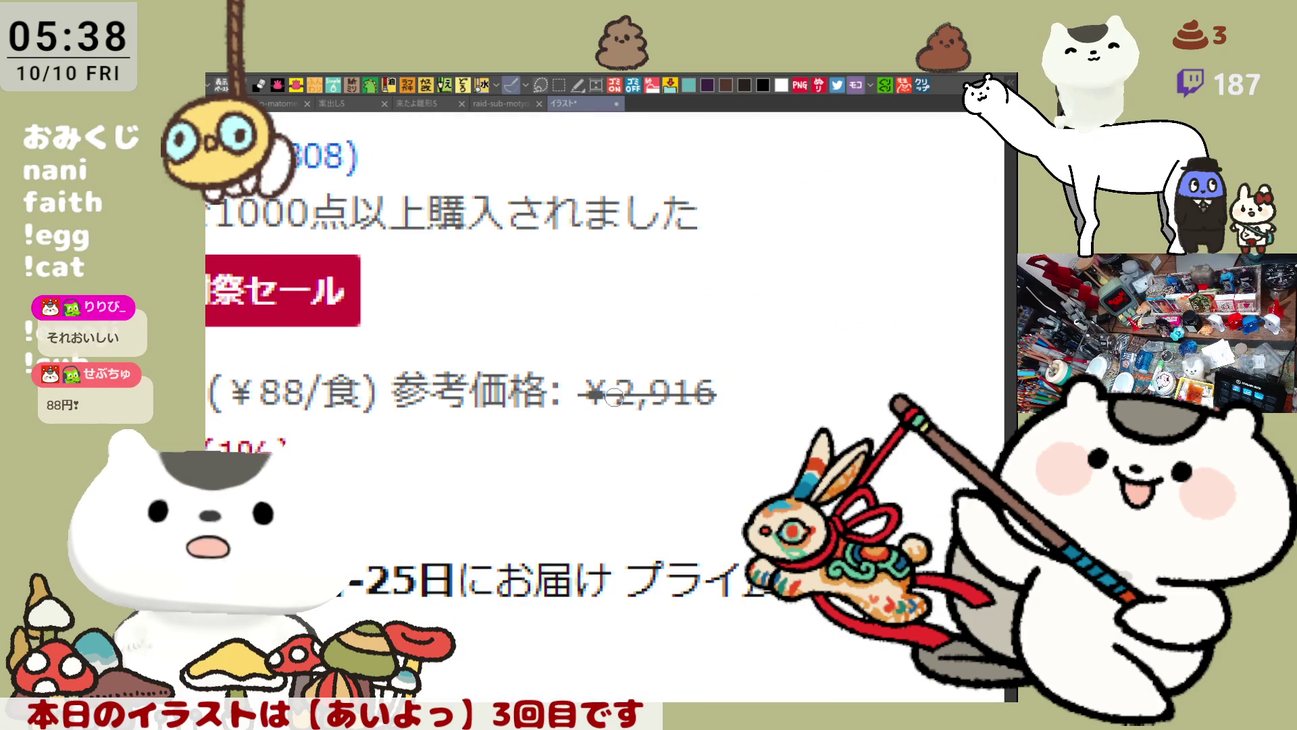
scroll(613, 397, down, 1)
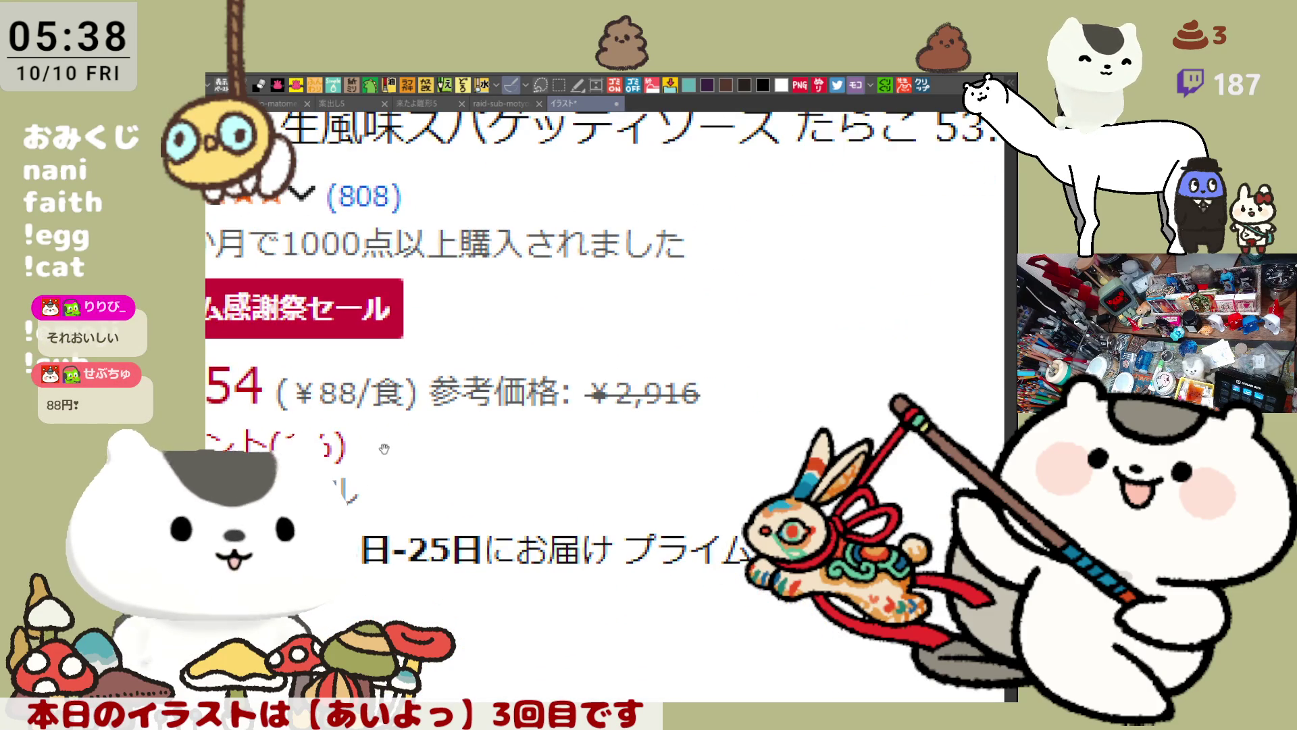
drag(384, 448, 654, 427)
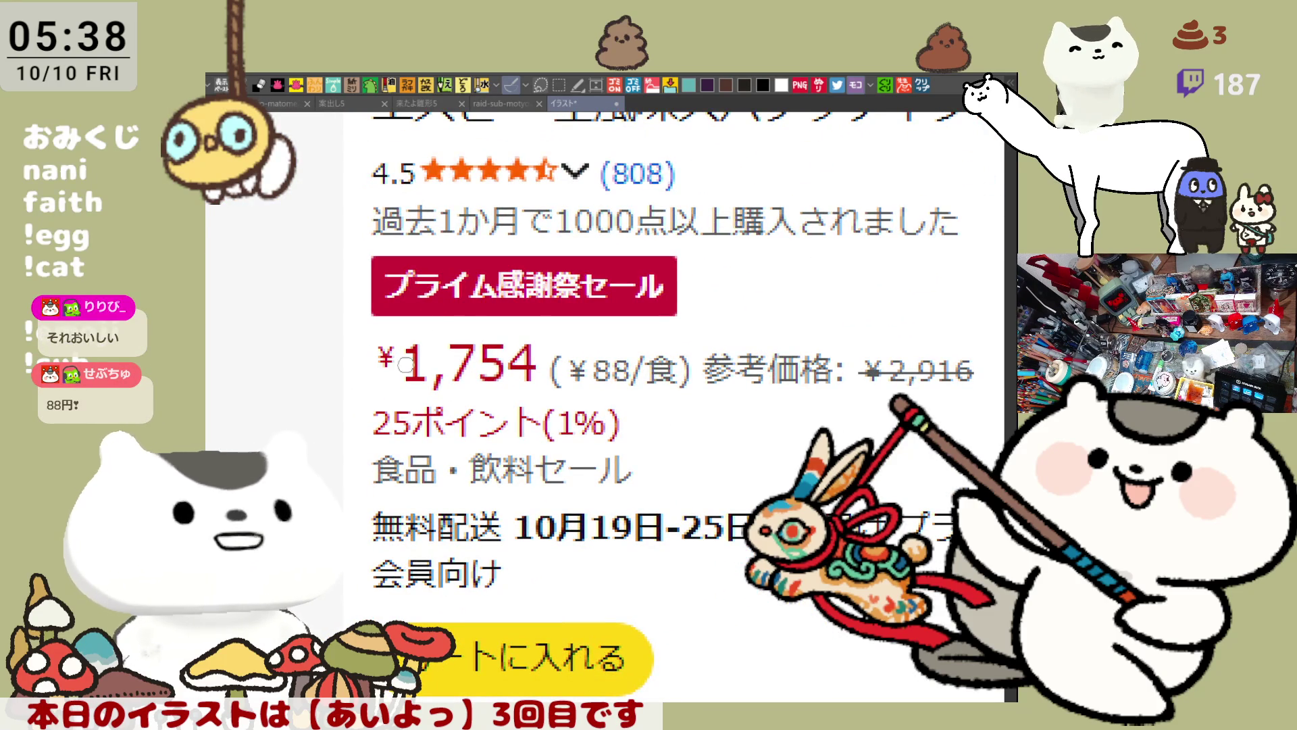
mouse_move(562, 441)
mouse_down()
mouse_move(672, 428)
mouse_move(643, 396)
mouse_move(700, 414)
mouse_up()
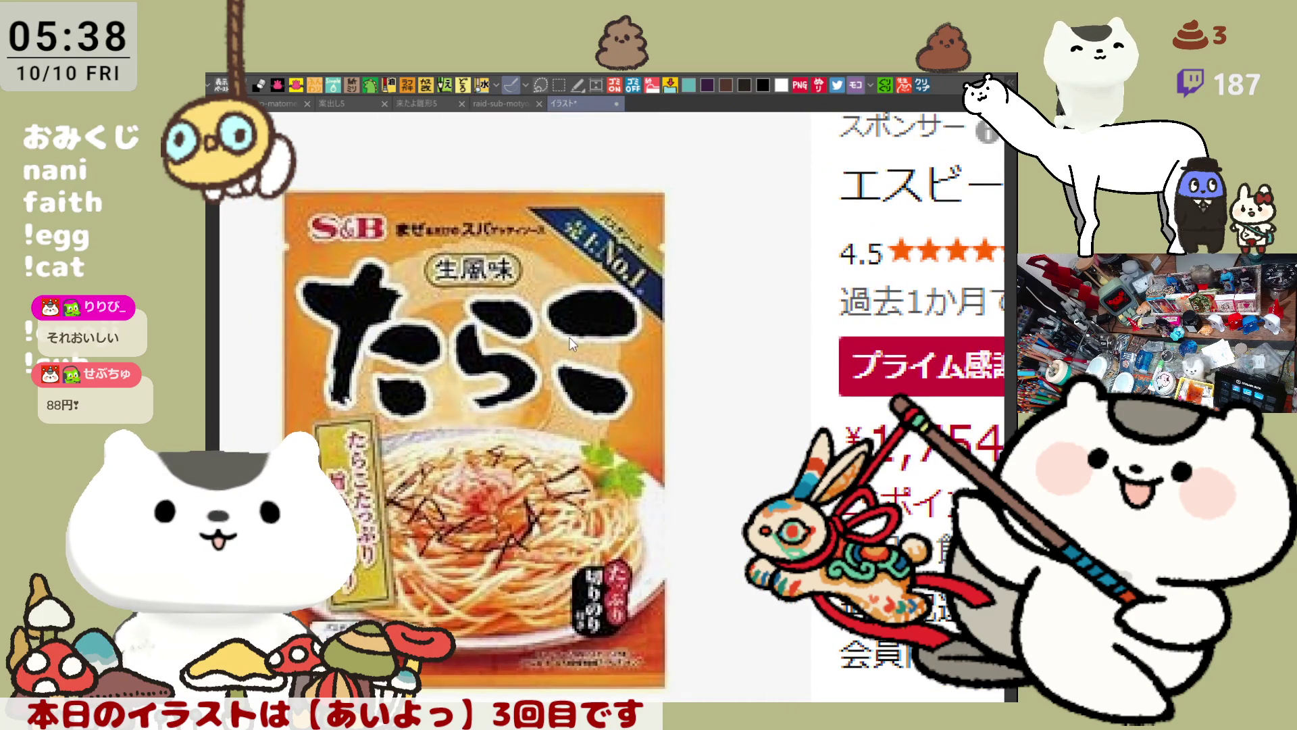
key(ctrl+w)
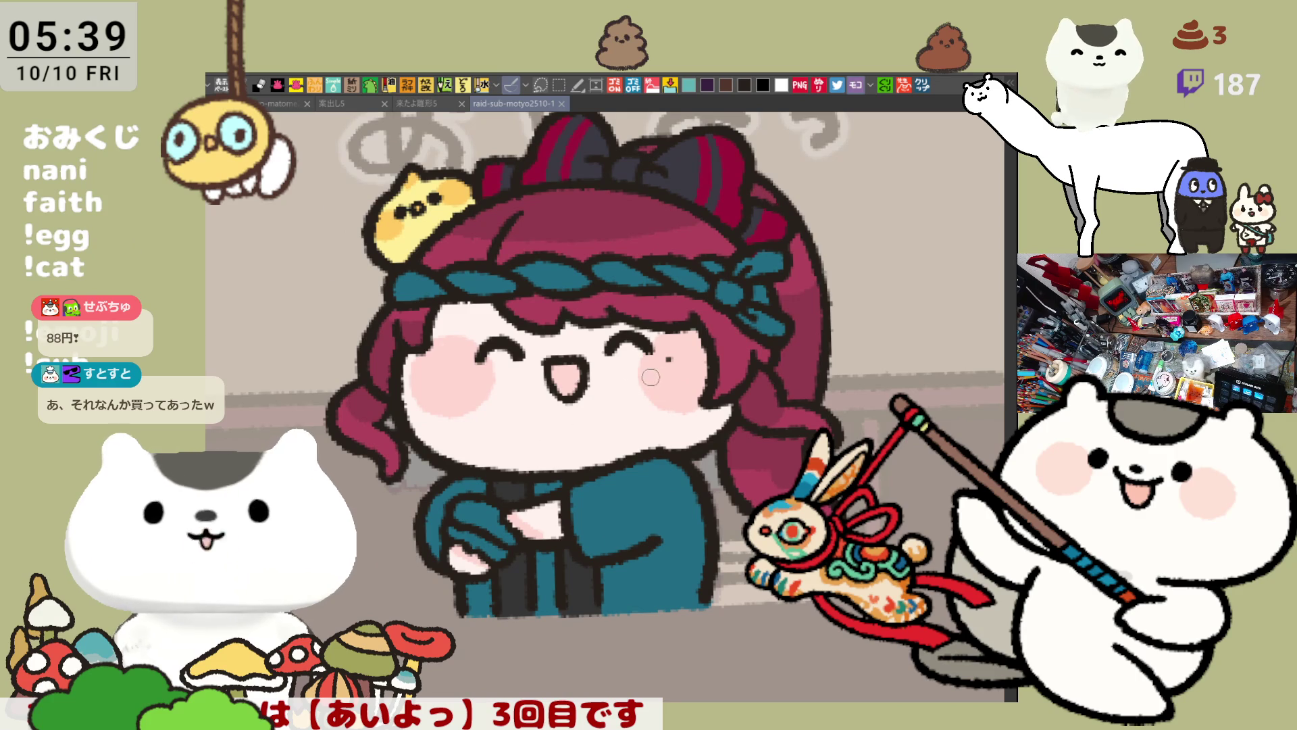
Dab a small touch on the headband and pale highlight dashes on the crimson hair
click(717, 309)
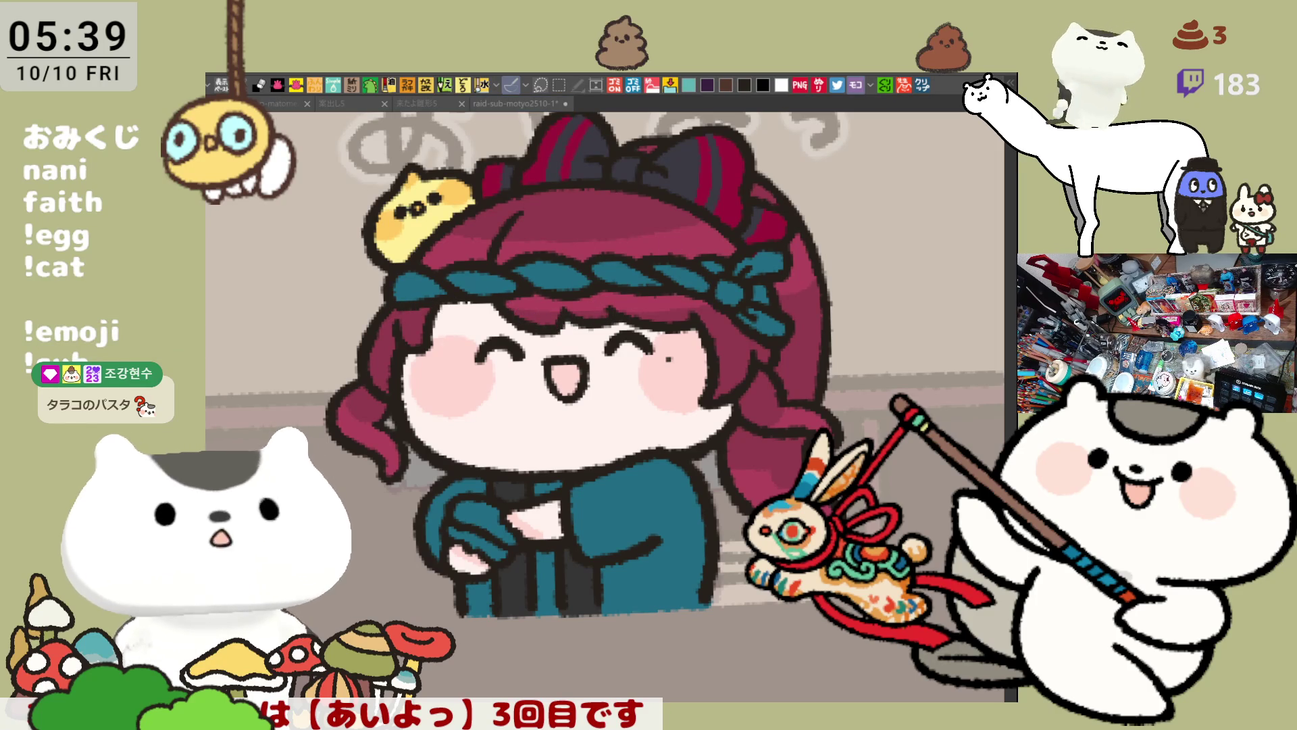
click(655, 252)
mouse_move(637, 242)
mouse_down()
mouse_move(652, 248)
mouse_move(627, 251)
mouse_move(669, 255)
mouse_up()
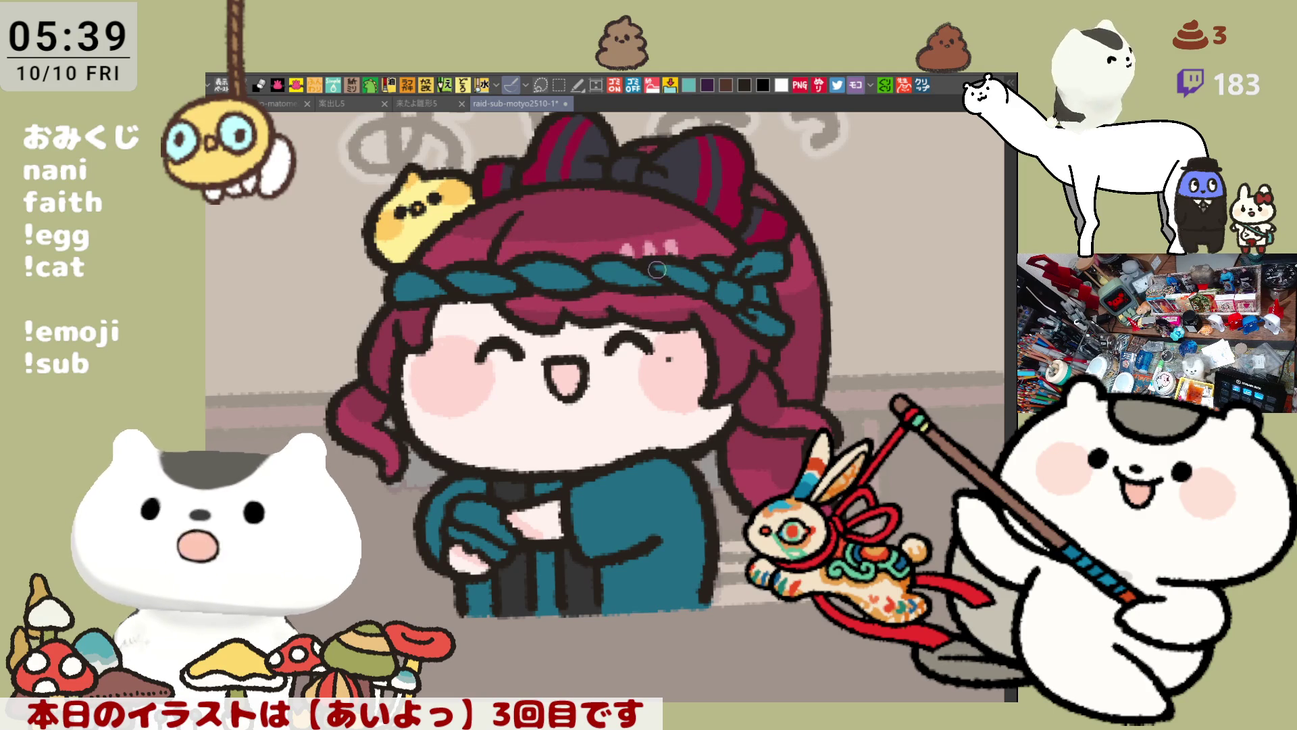
drag(623, 240, 666, 305)
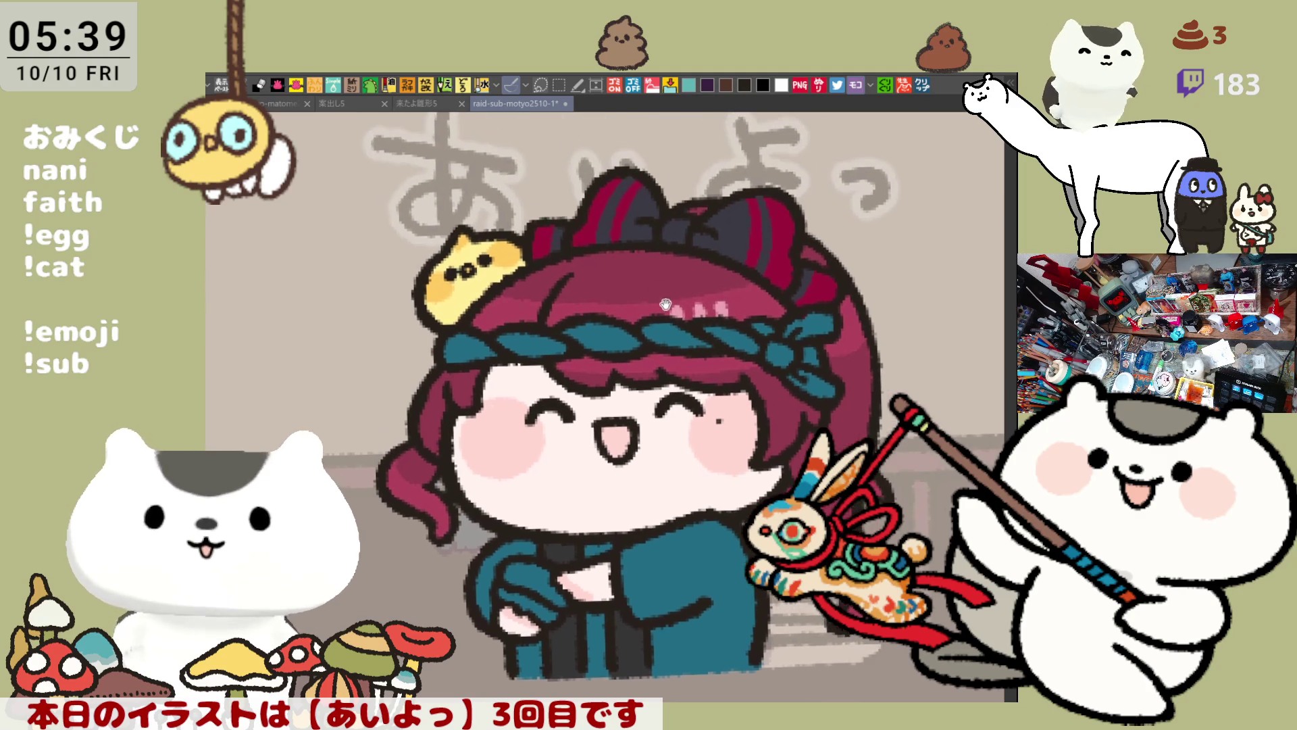
Save the illustration, then open the copied red votive banner photo as a new canvas
key(ctrl+s)
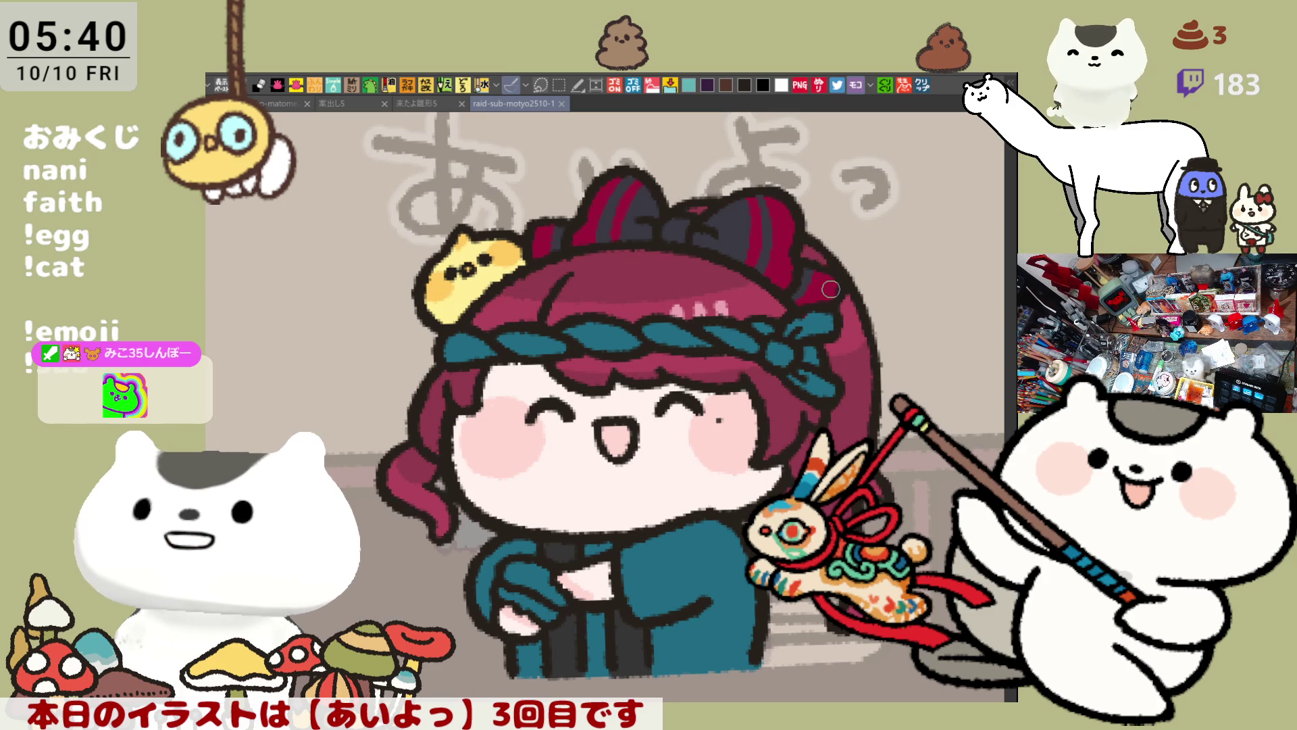
click(923, 86)
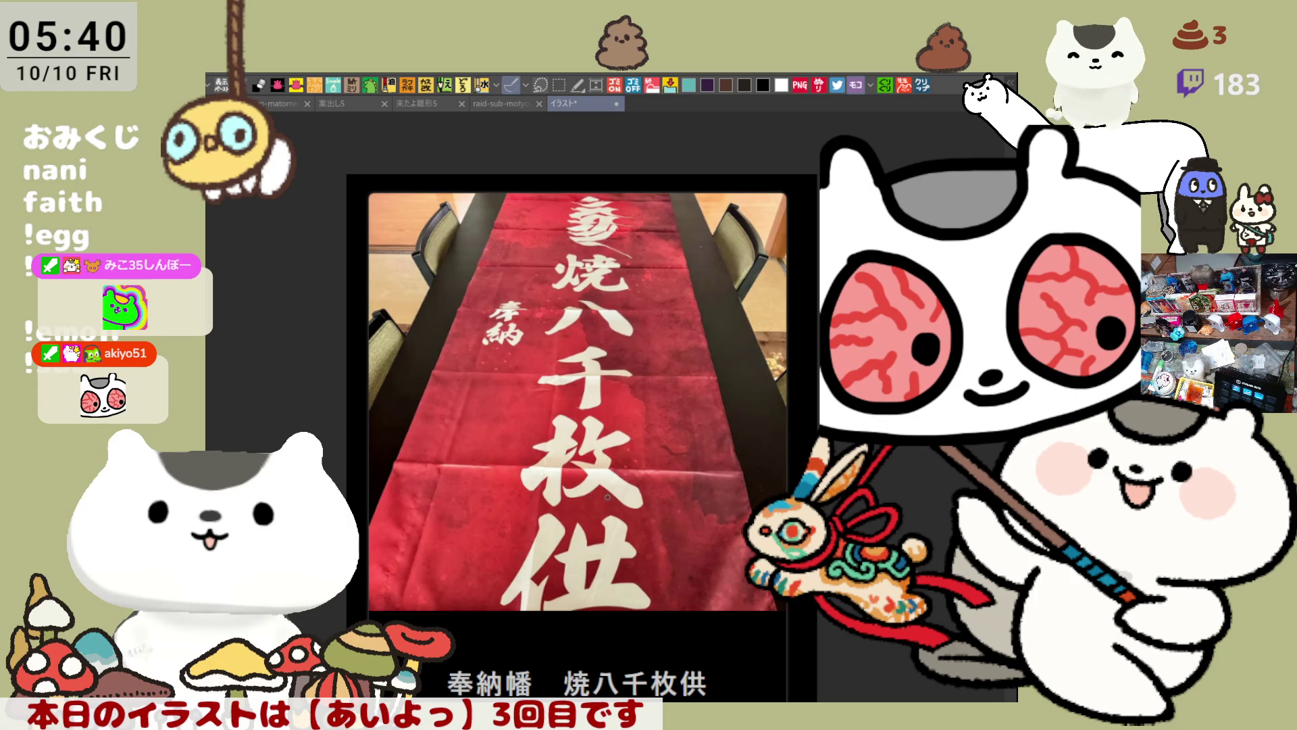
scroll(607, 497, down, 1)
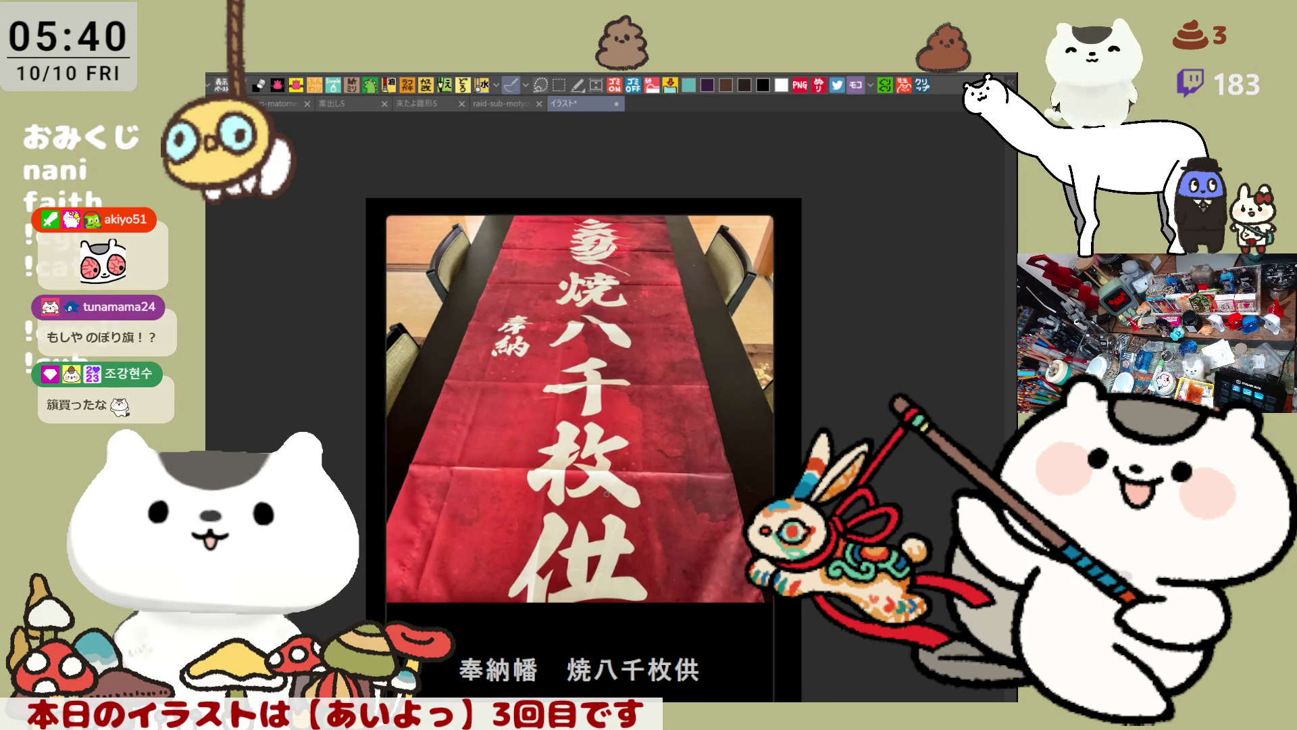
scroll(607, 494, up, 1)
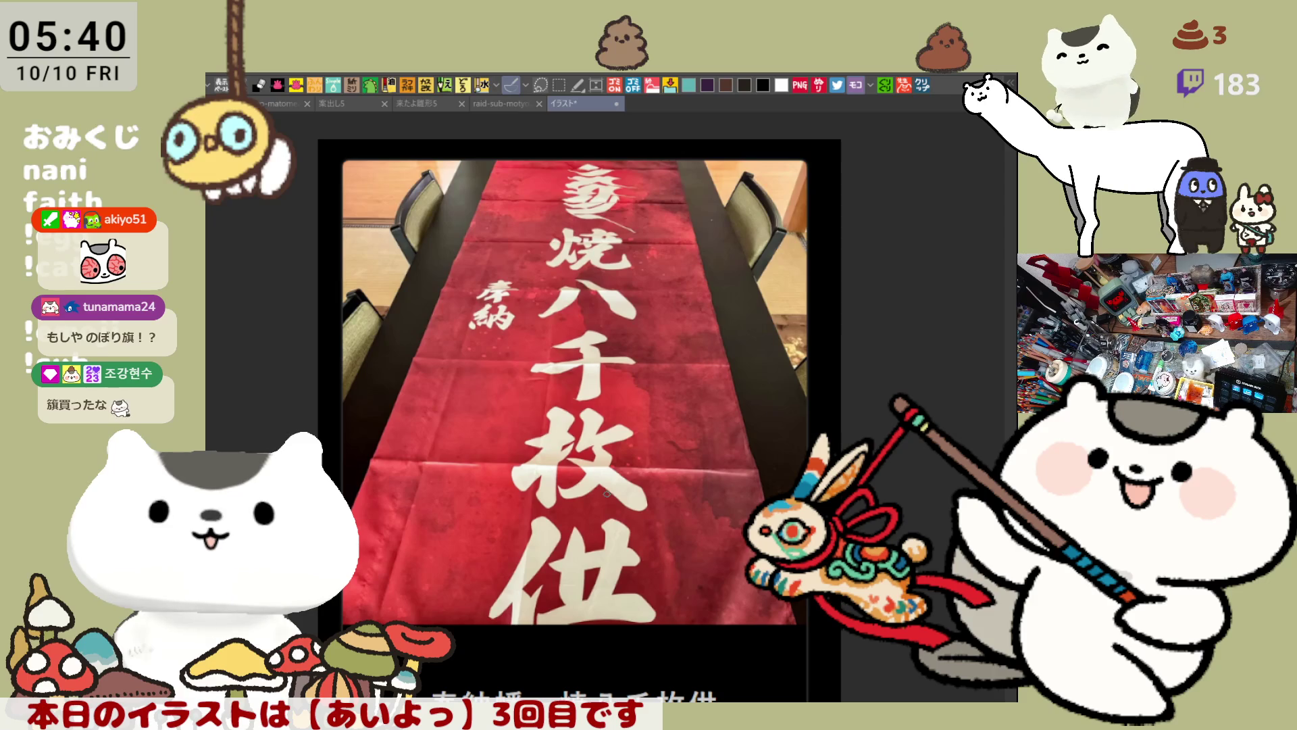
scroll(607, 494, down, 1)
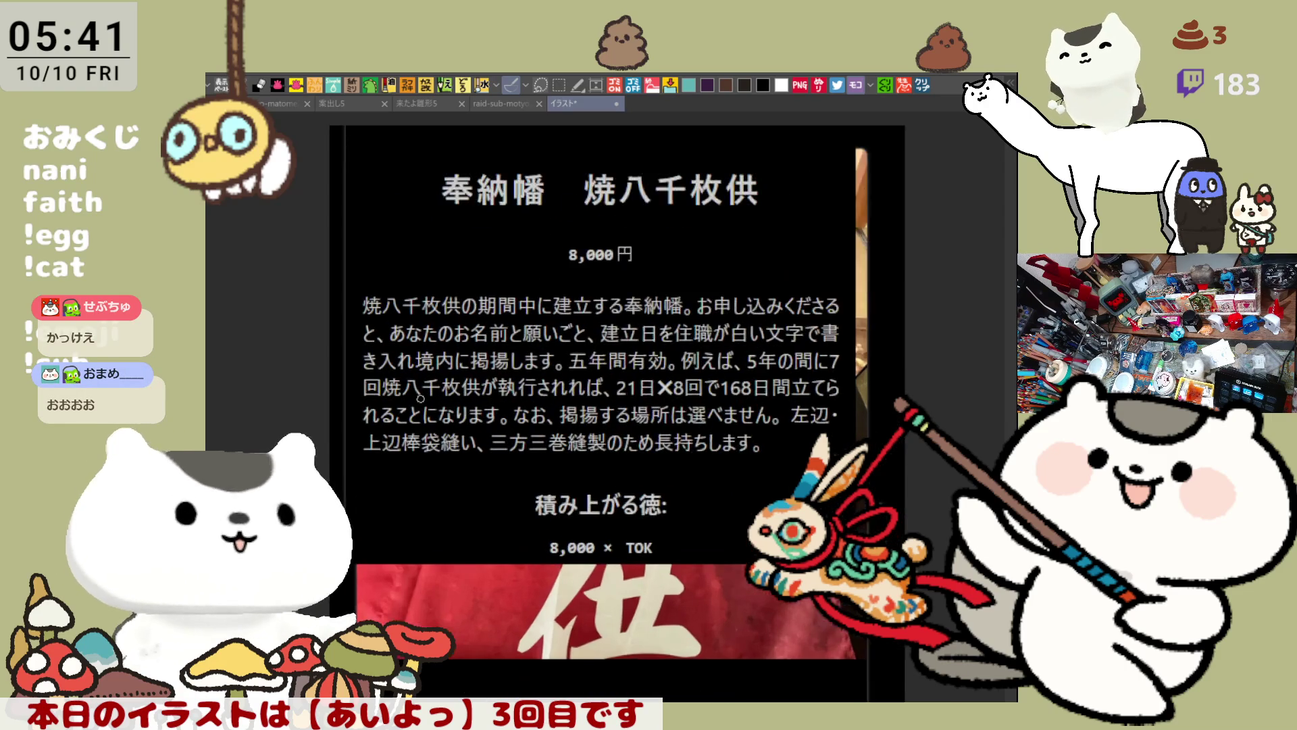
scroll(440, 399, up, 1)
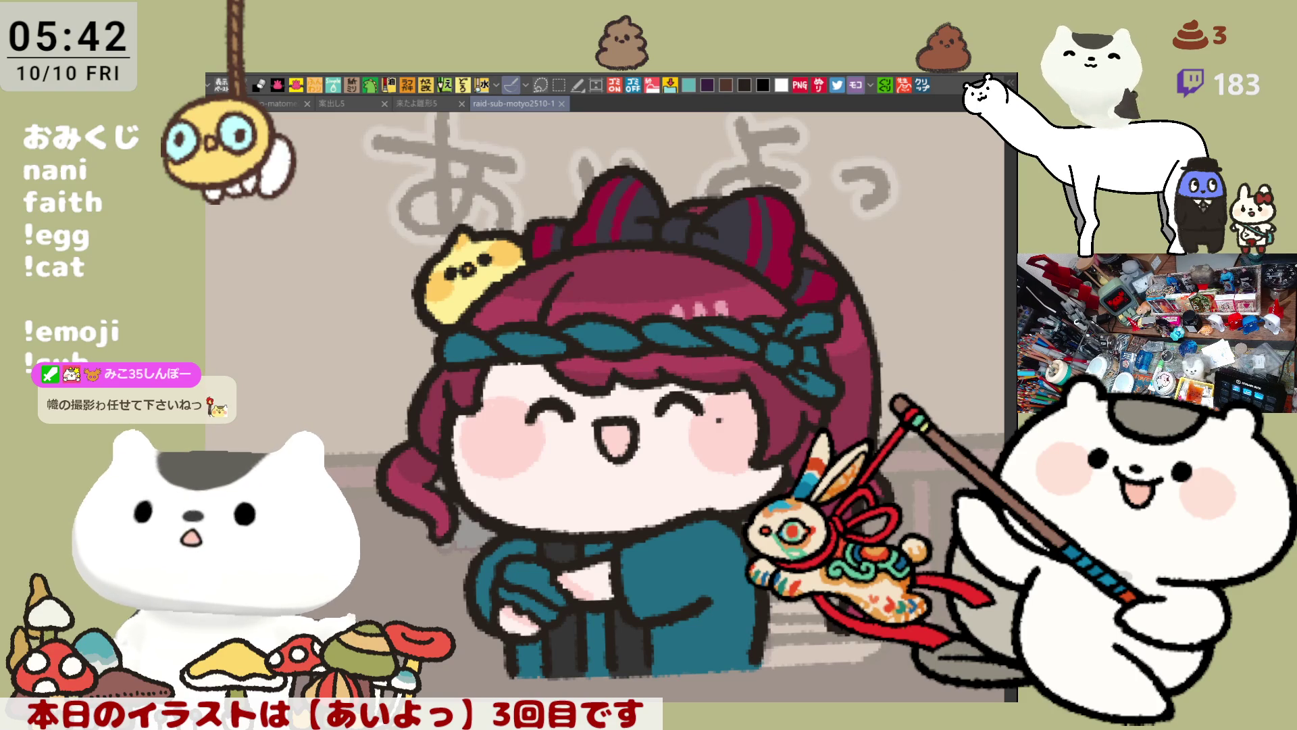
Paint white highlights and a twisted white pattern along the teal headband
drag(830, 323, 789, 332)
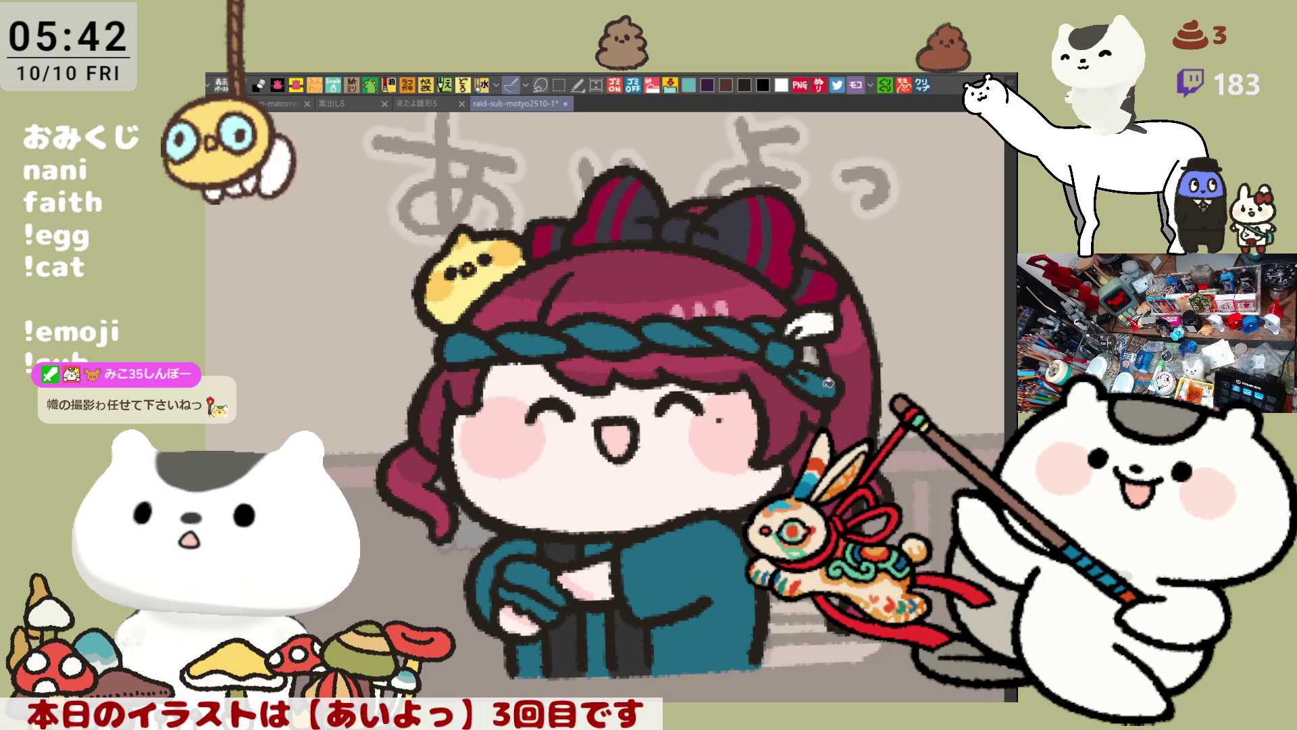
mouse_move(838, 378)
mouse_down()
mouse_move(805, 382)
mouse_move(750, 335)
mouse_move(706, 330)
mouse_up()
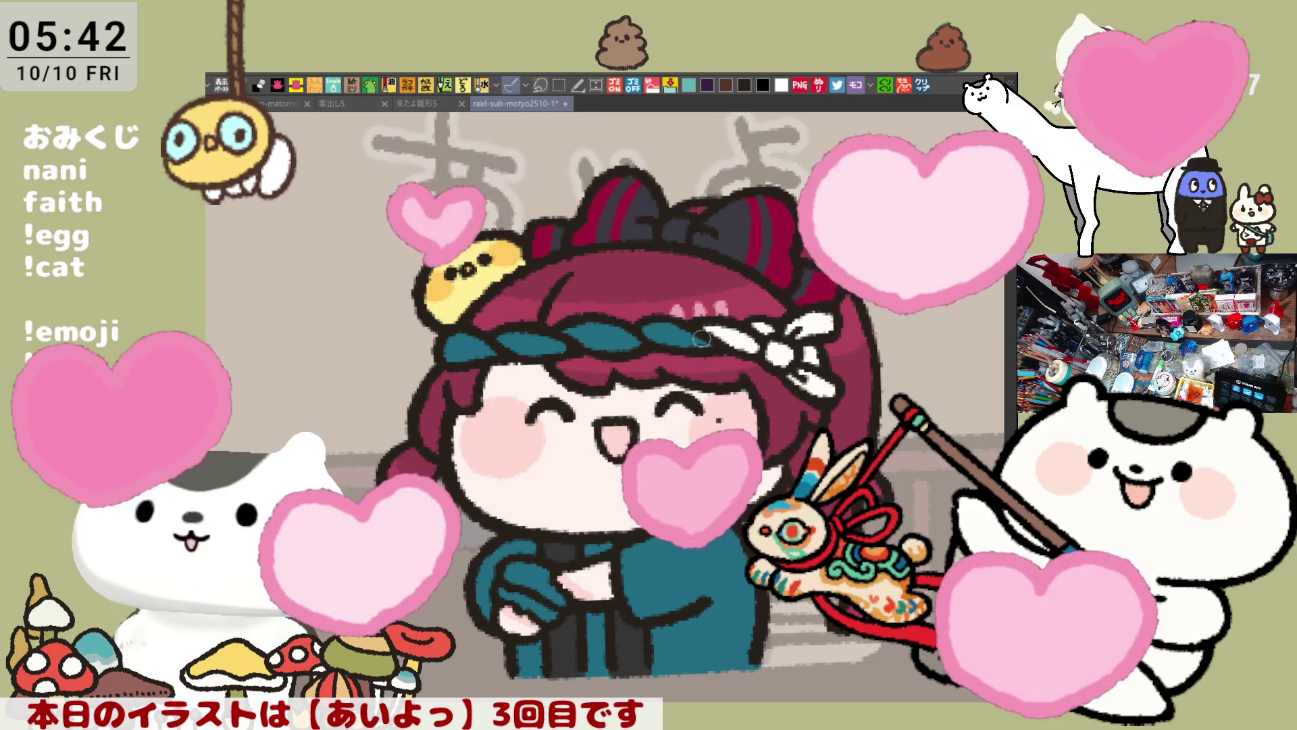
drag(694, 324, 446, 346)
drag(534, 379, 526, 343)
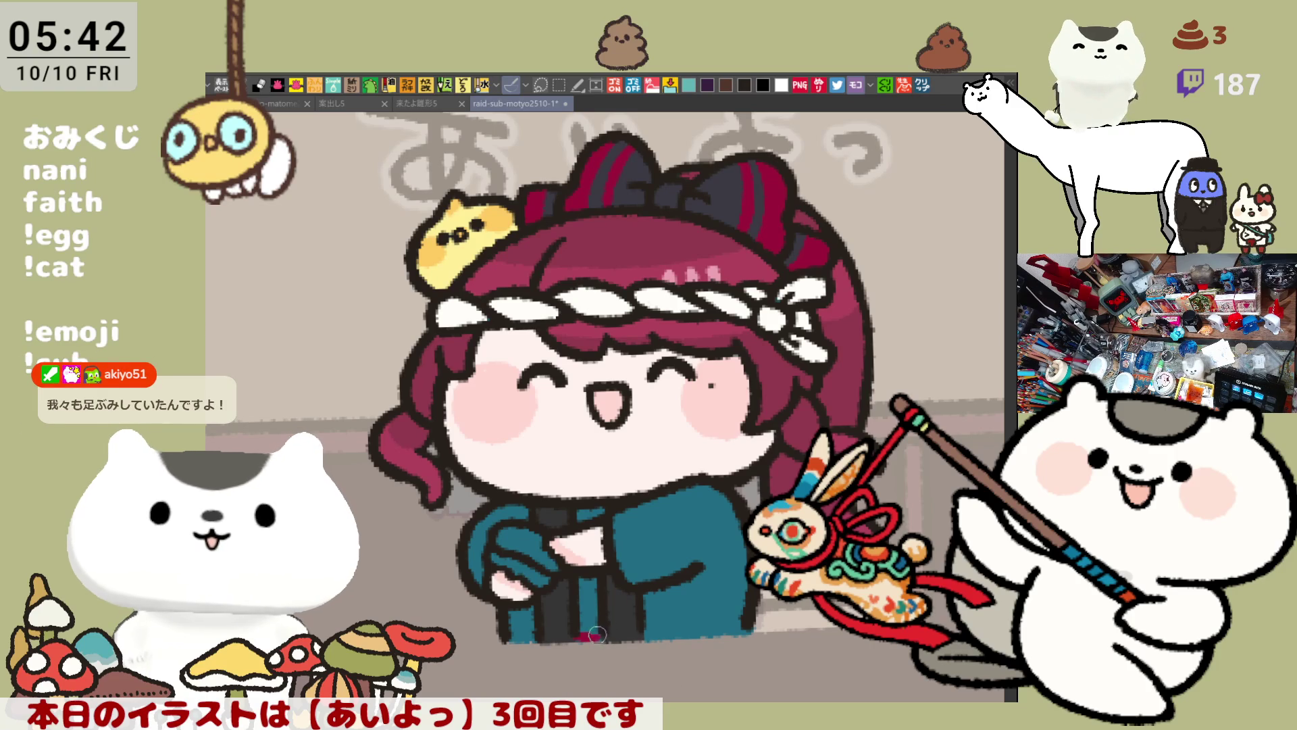
Add a crimson stripe up the robe, a white sleeve-cuff highlight, and a yellow held item
mouse_move(593, 636)
mouse_down()
mouse_move(600, 508)
mouse_move(614, 497)
mouse_up()
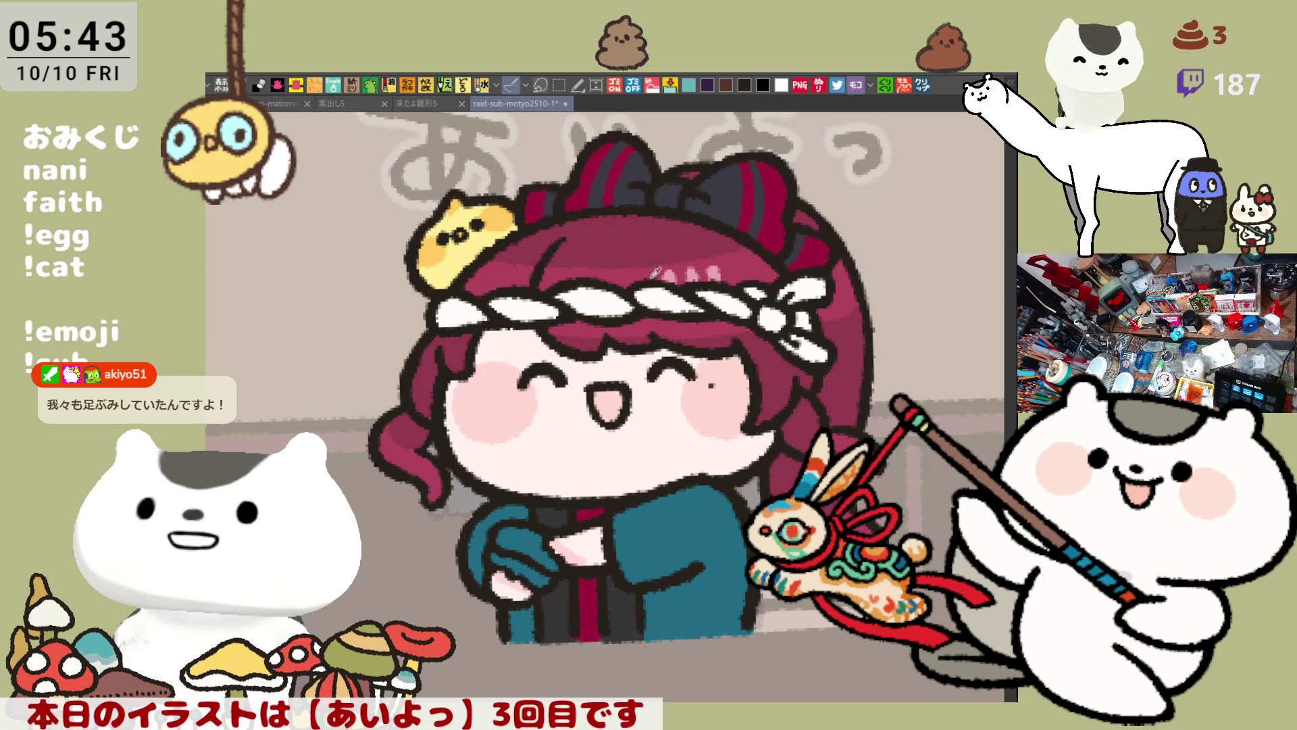
drag(532, 571, 492, 558)
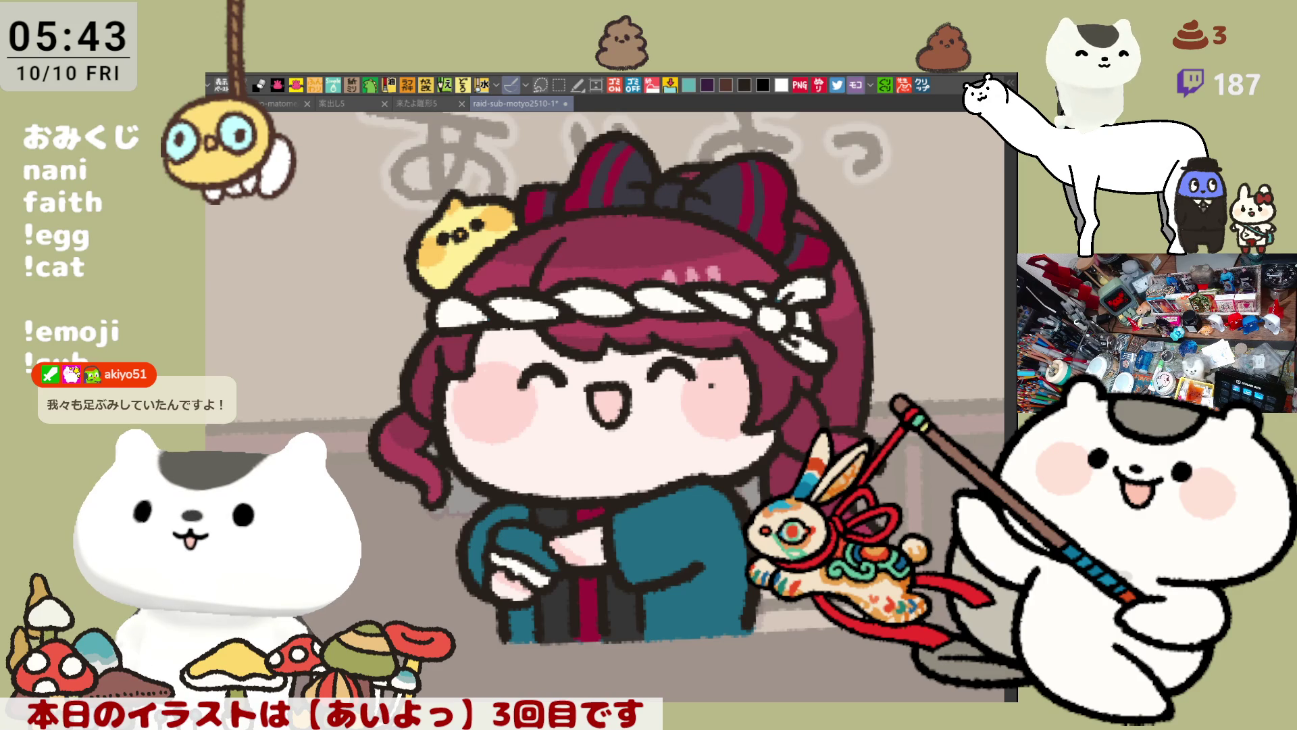
drag(507, 529, 566, 551)
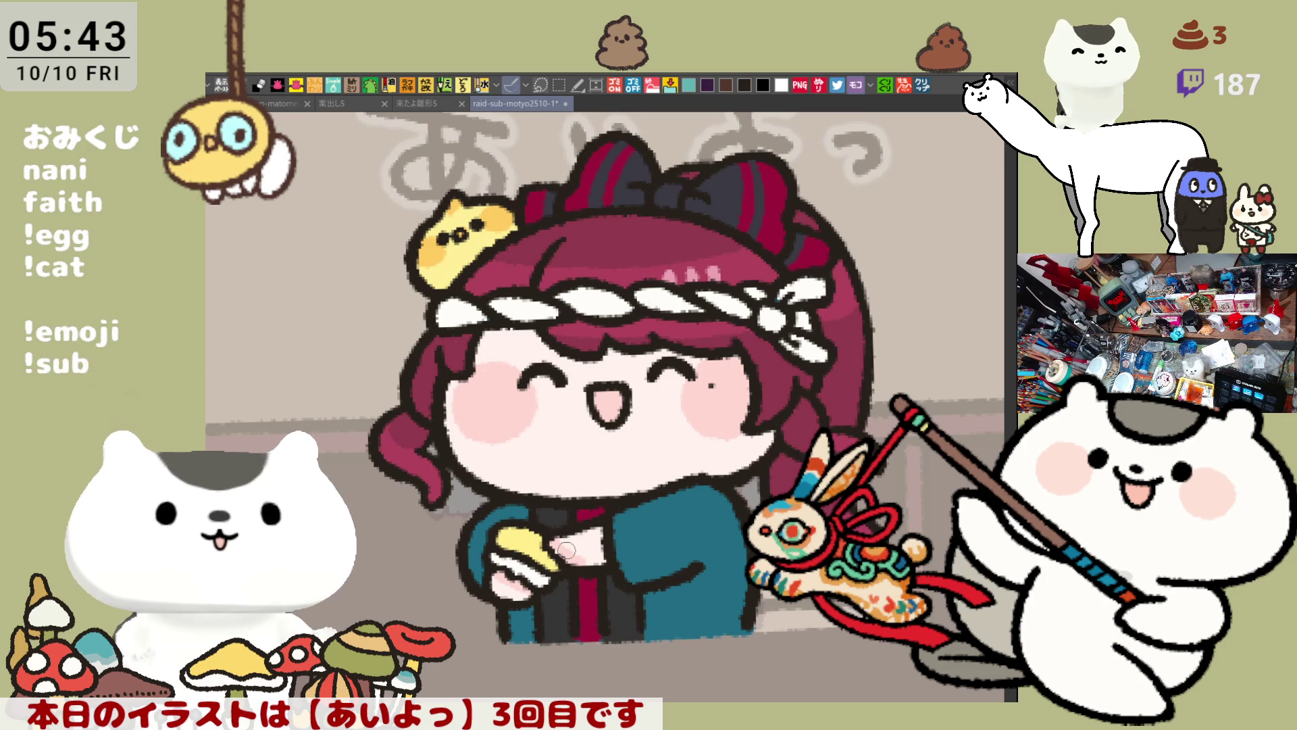
scroll(566, 550, down, 3)
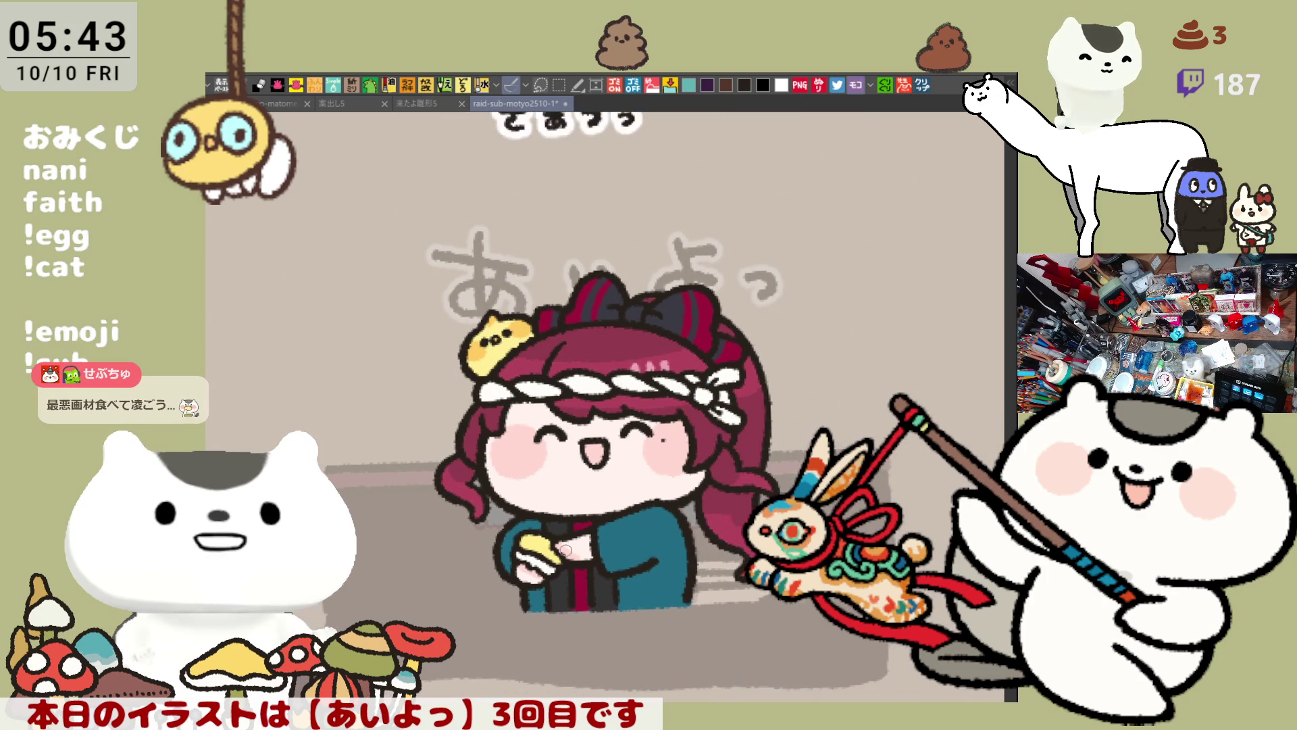
Mirror the canvas to check the drawing, flip it back, and save
key(h)
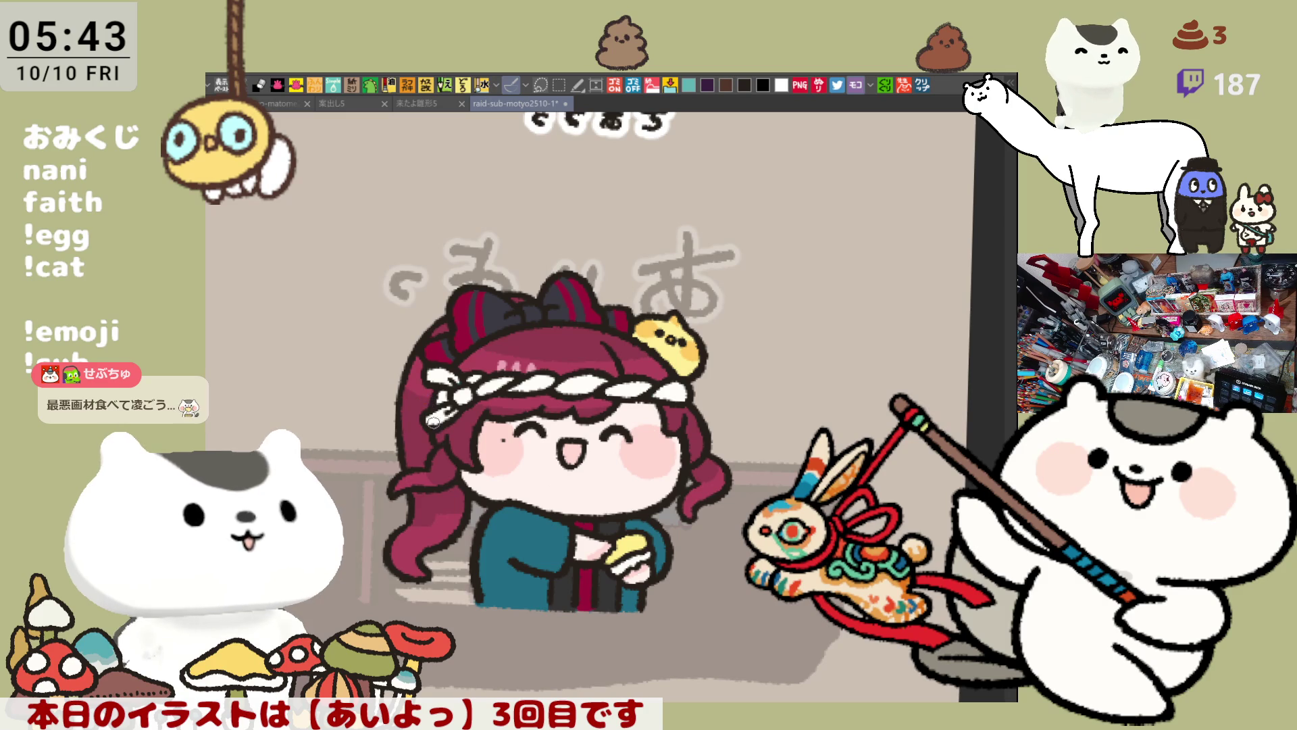
key(h)
drag(510, 469, 488, 401)
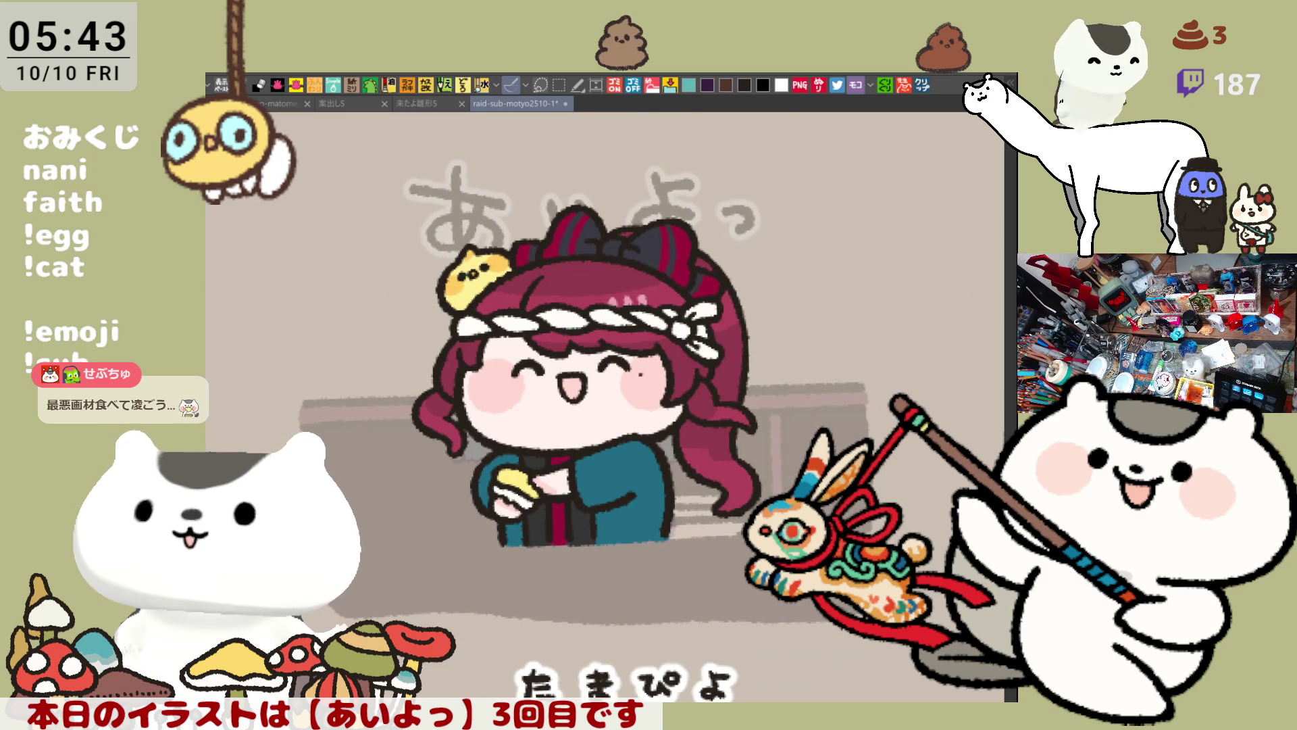
key(ctrl+s)
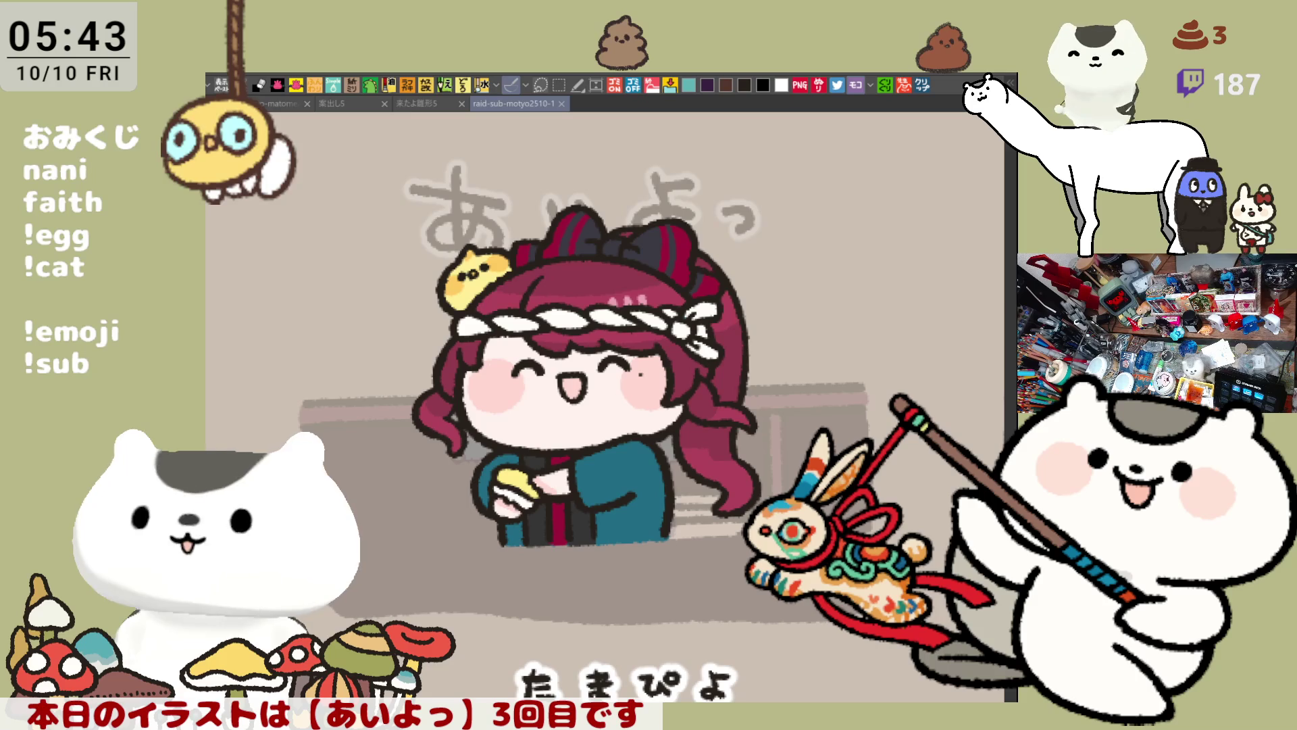
Touch up the yellow chick on the girl's head
mouse_move(639, 609)
mouse_down()
mouse_move(688, 588)
mouse_move(777, 453)
mouse_move(784, 464)
mouse_up()
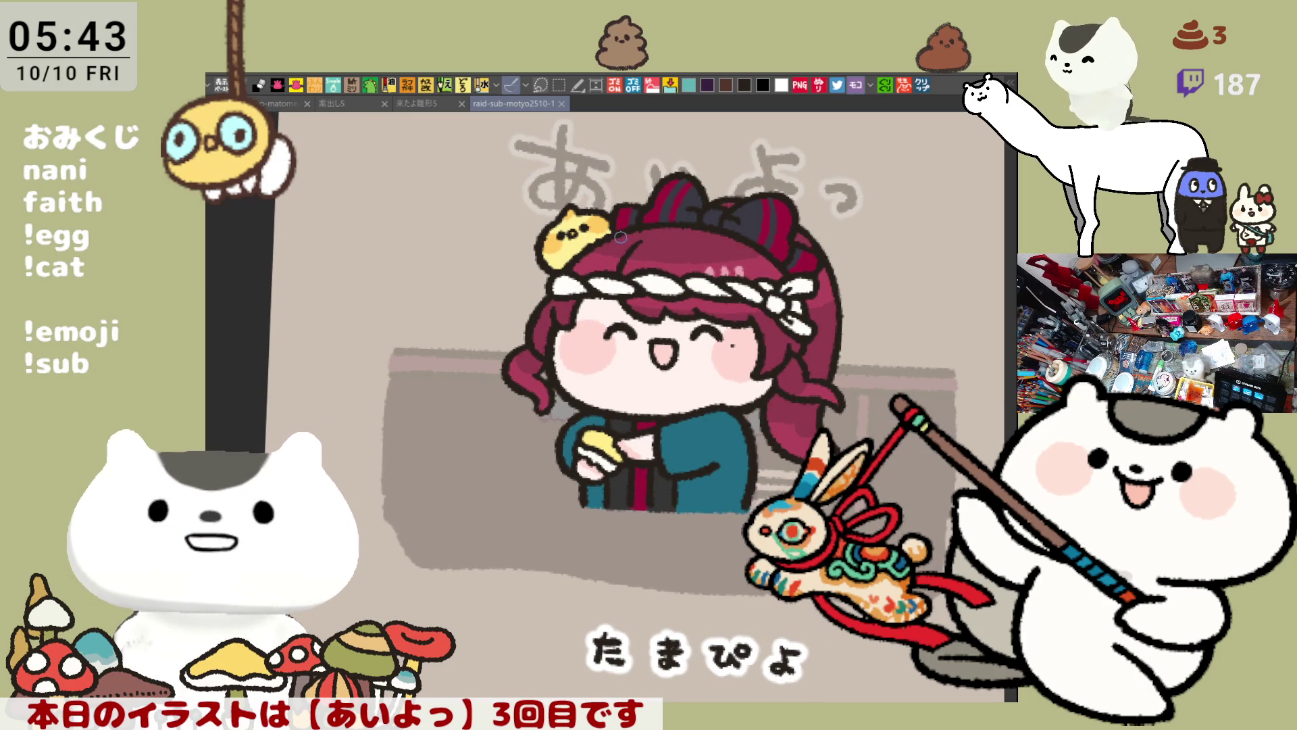
drag(603, 231, 589, 240)
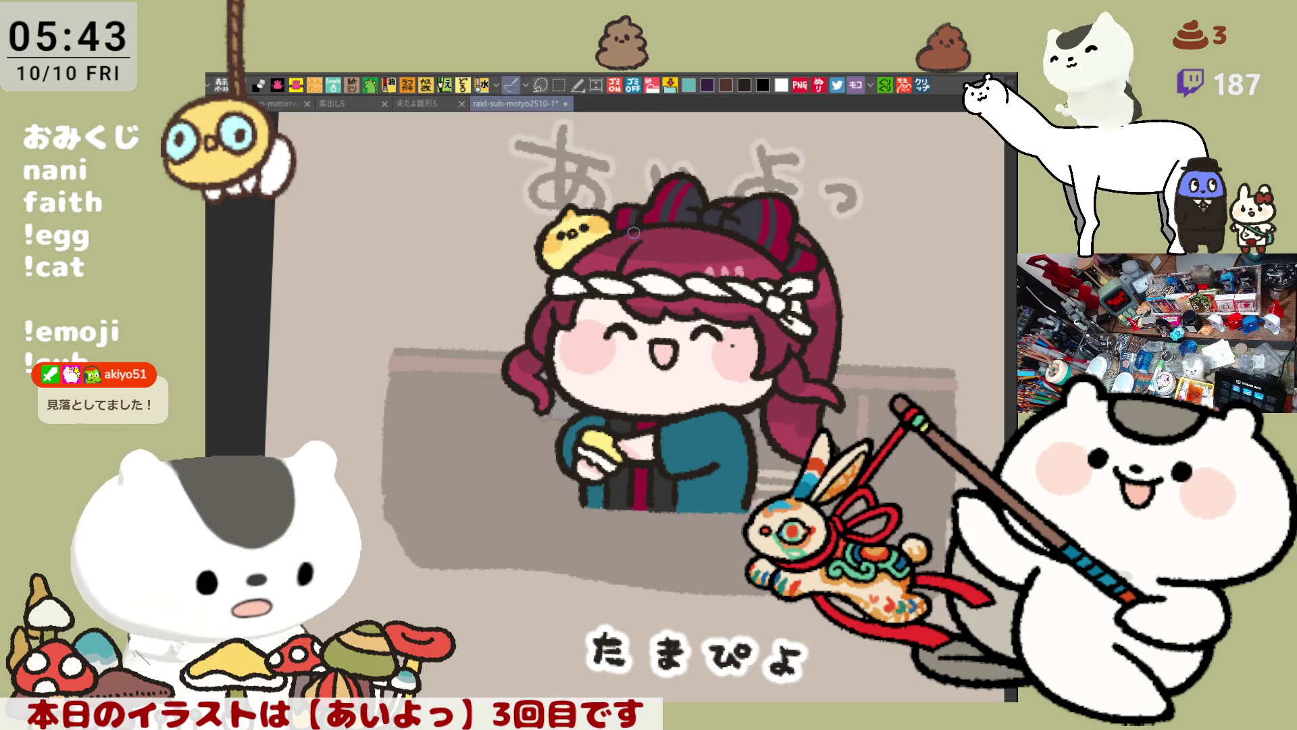
scroll(729, 345, up, 5)
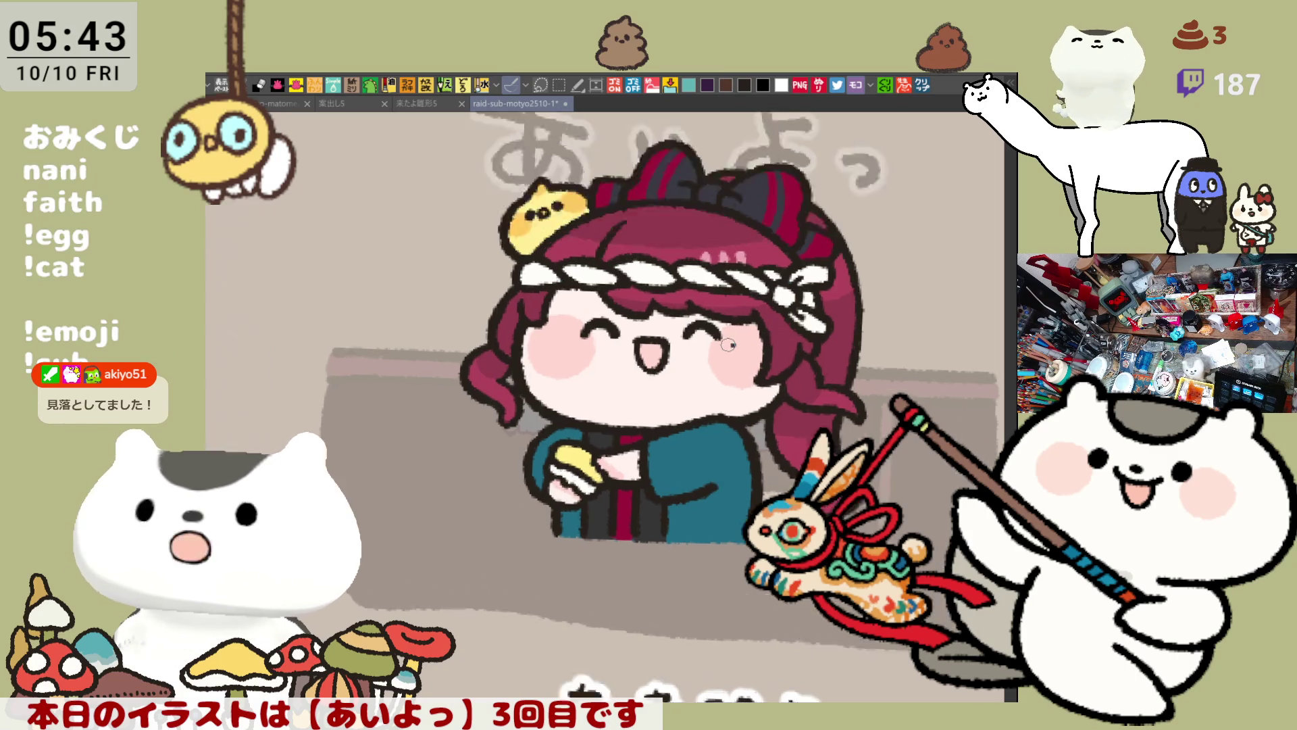
scroll(519, 300, up, 3)
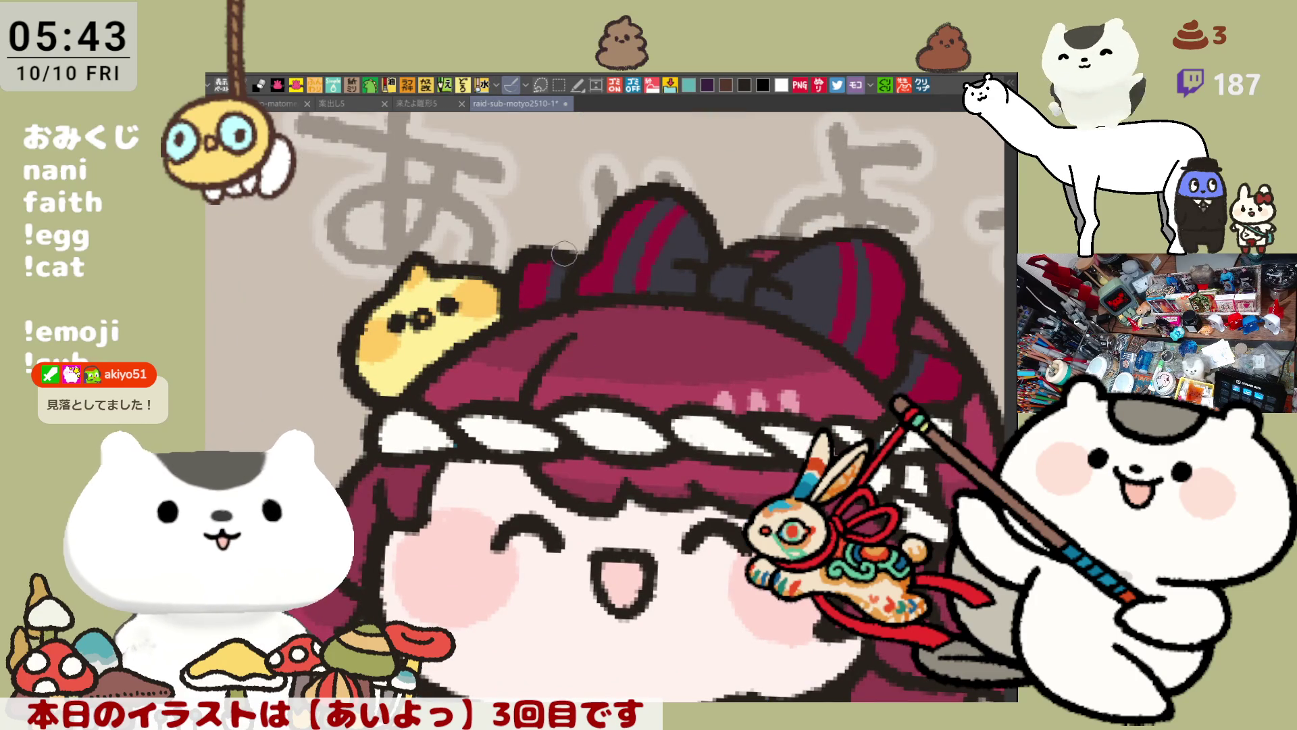
scroll(605, 330, down, 5)
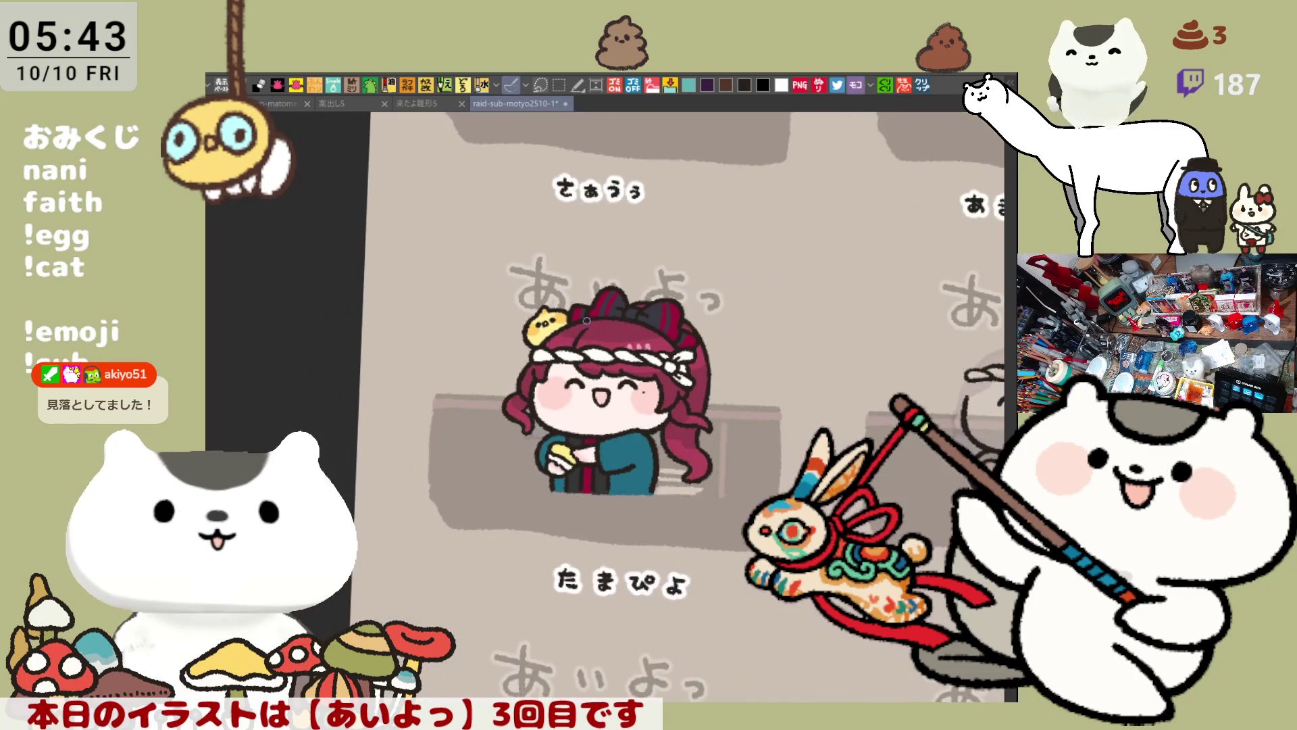
Select the あいよっ lettering, nudge it up and right, deselect, and save
drag(892, 435, 814, 398)
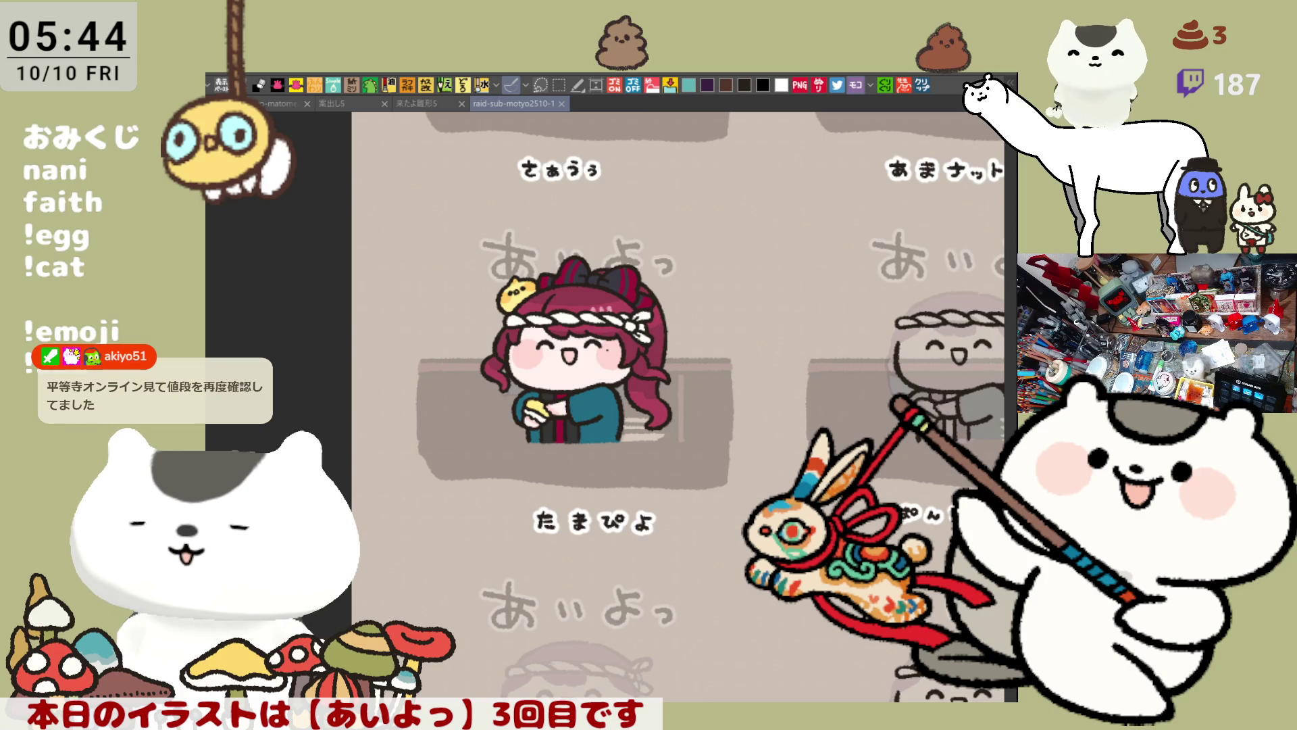
drag(676, 338, 689, 421)
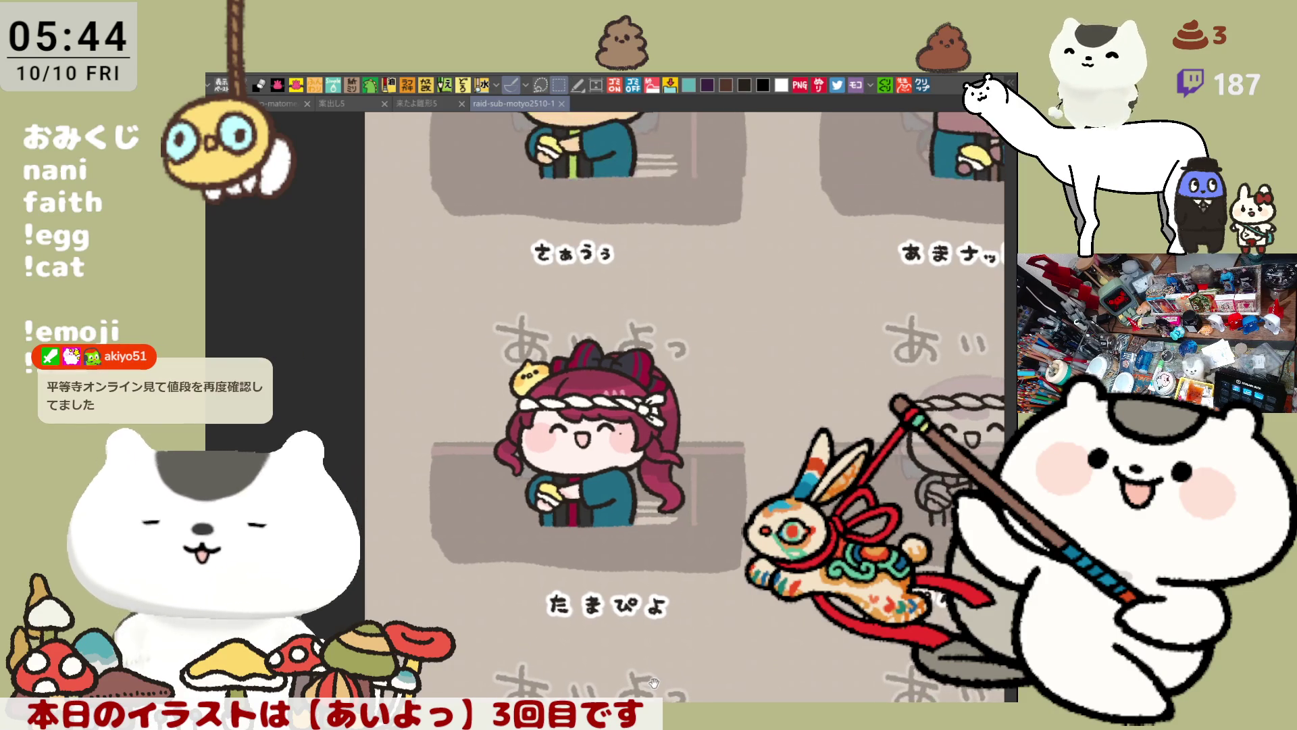
mouse_move(469, 307)
mouse_down()
mouse_move(596, 373)
mouse_move(710, 403)
mouse_move(664, 358)
mouse_move(669, 347)
mouse_up()
click(647, 419)
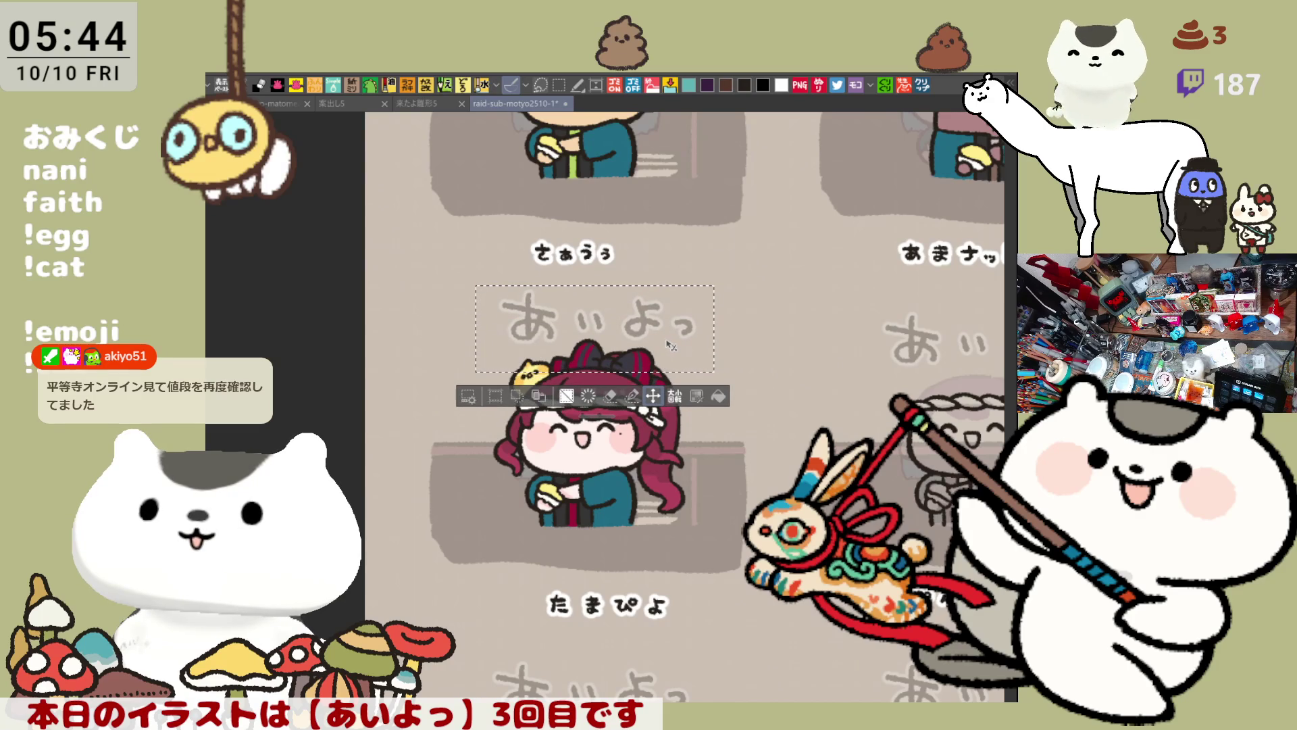
key(ctrl+d)
key(ctrl+s)
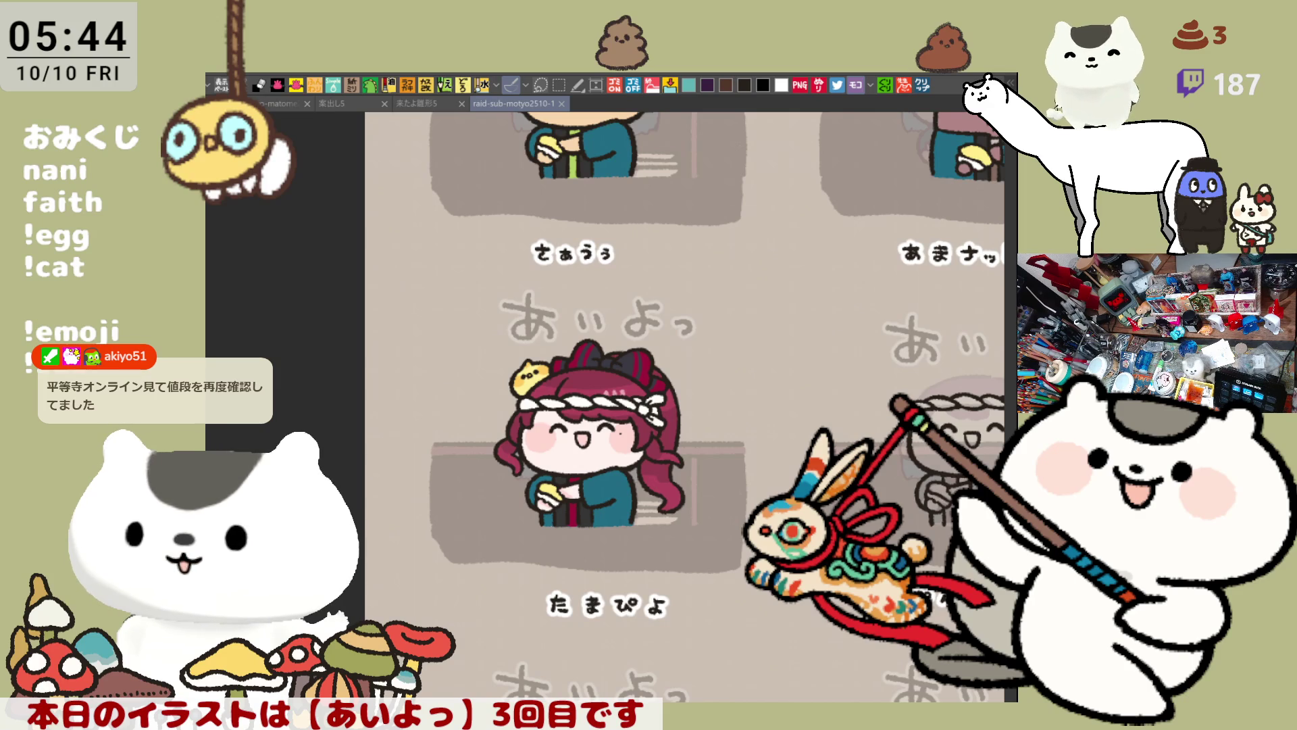
mouse_move(683, 406)
mouse_down()
mouse_move(628, 378)
mouse_move(455, 364)
mouse_up()
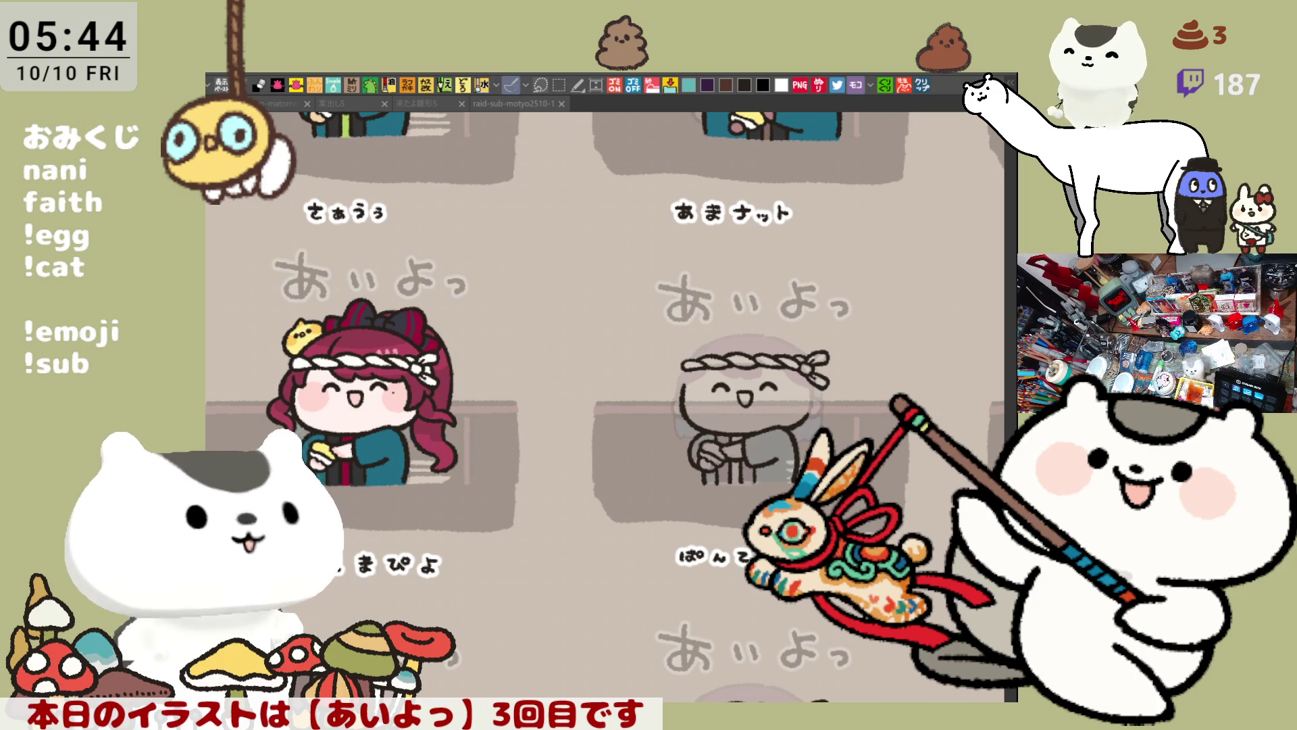
Zoom and pan onto the right panel's sketched headband girl, then start a forehead curve
scroll(689, 443, up, 5)
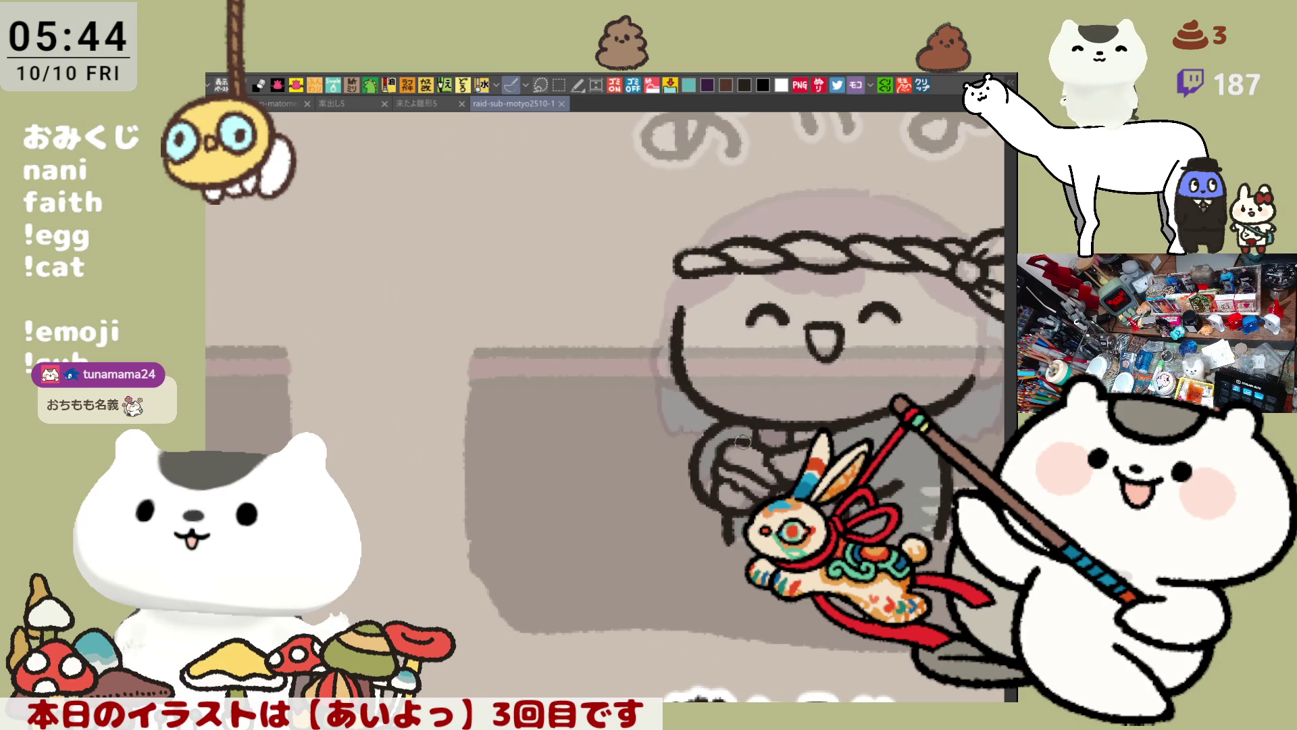
scroll(742, 443, right, 3)
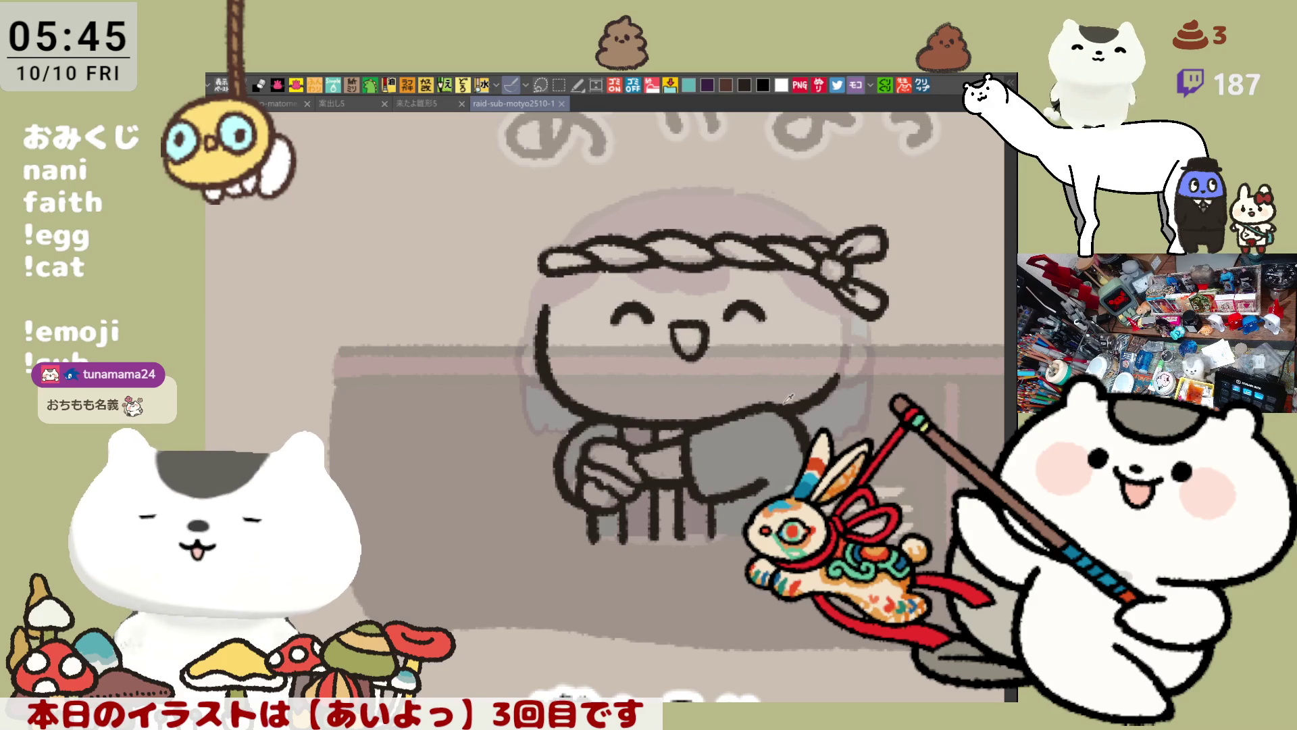
scroll(794, 406, up, 3)
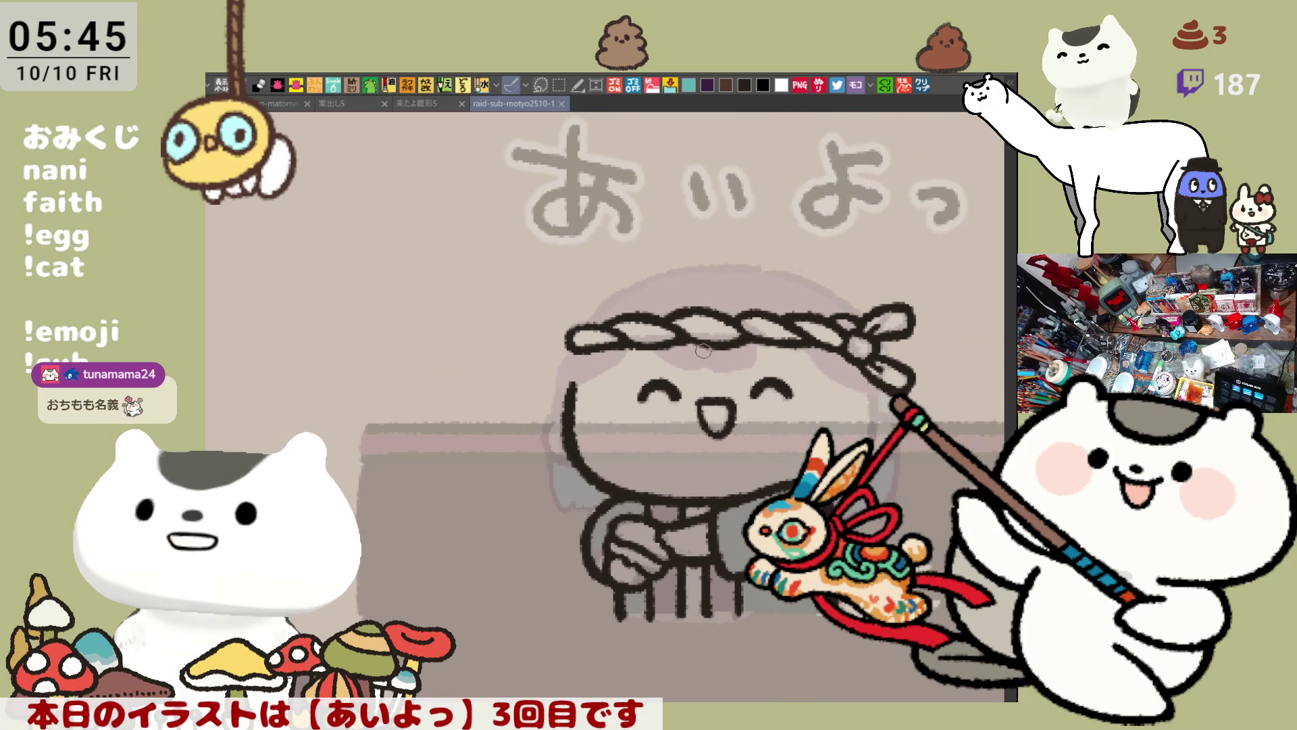
mouse_move(698, 345)
mouse_down()
mouse_move(760, 341)
mouse_move(702, 378)
mouse_move(757, 341)
mouse_up()
Ink the forehead curve under the headband and the right side of the head
key(ctrl+z)
key(ctrl+z)
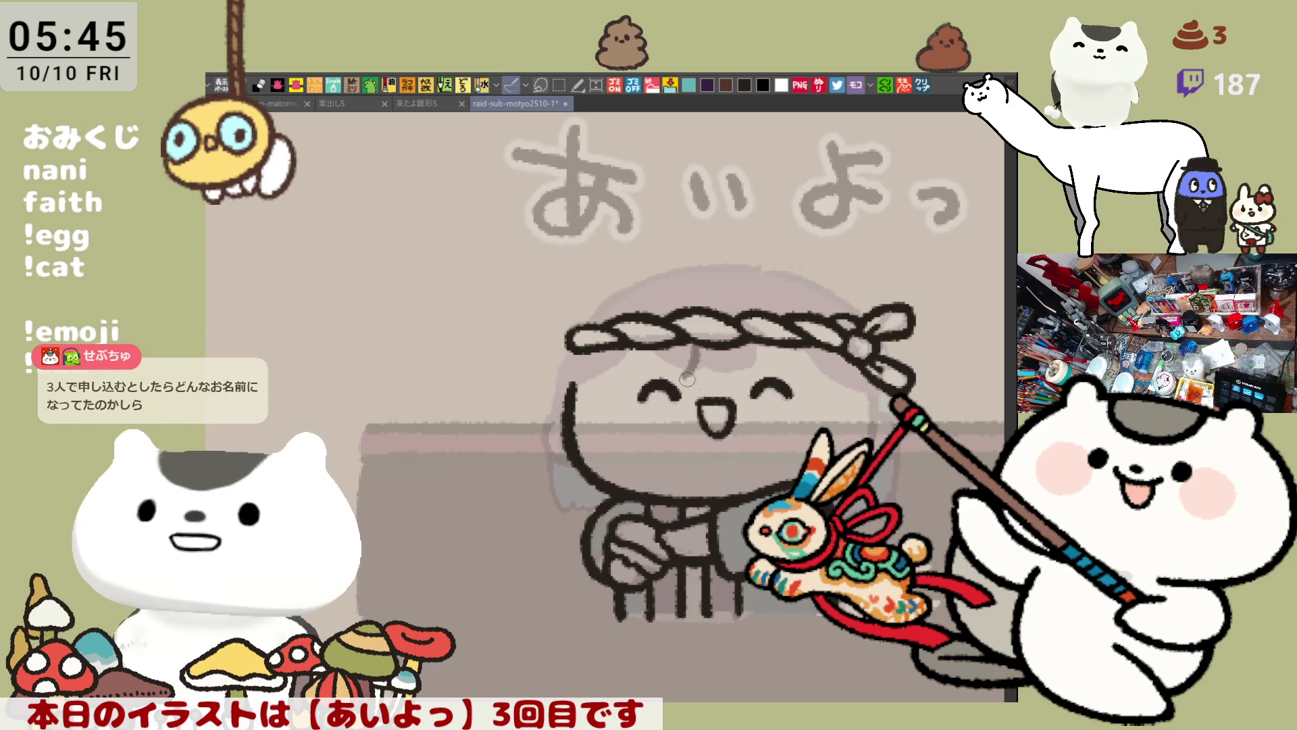
mouse_move(689, 375)
mouse_down()
mouse_move(733, 368)
mouse_move(757, 346)
mouse_move(852, 377)
mouse_up()
key(ctrl+z)
drag(764, 338, 844, 384)
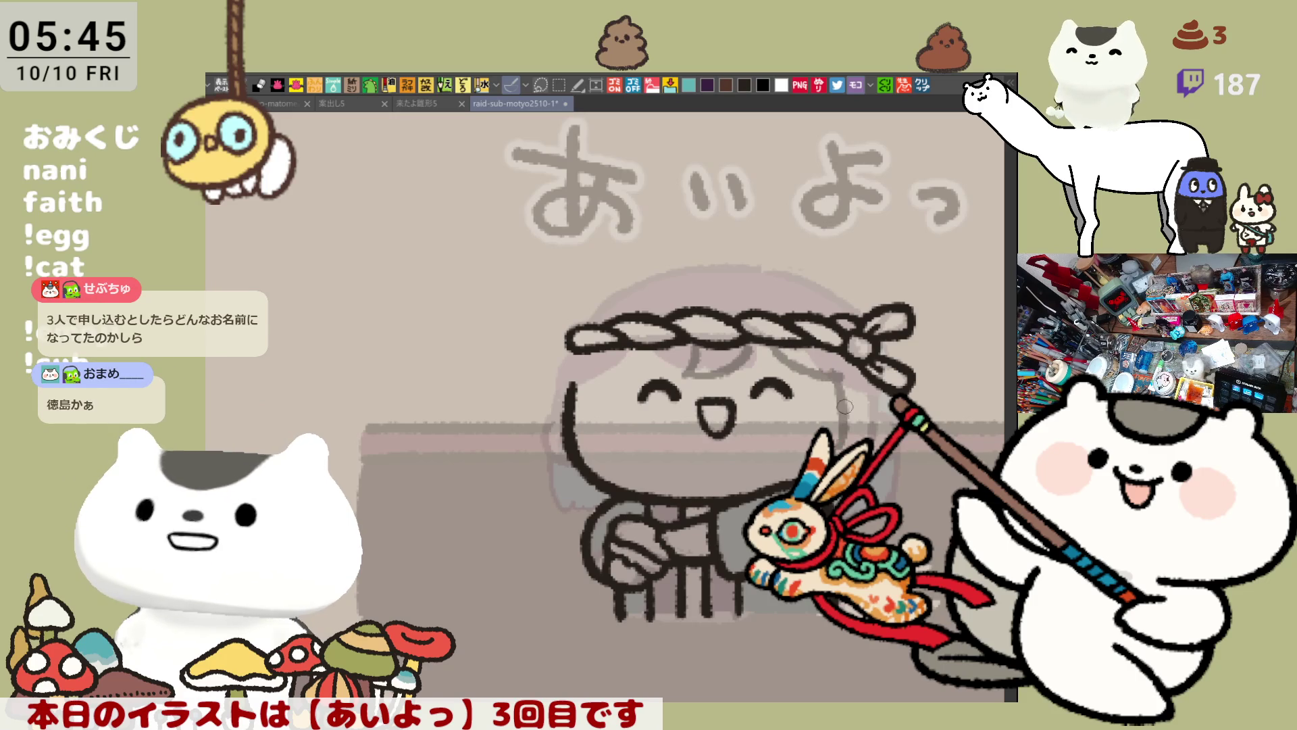
drag(836, 371, 841, 447)
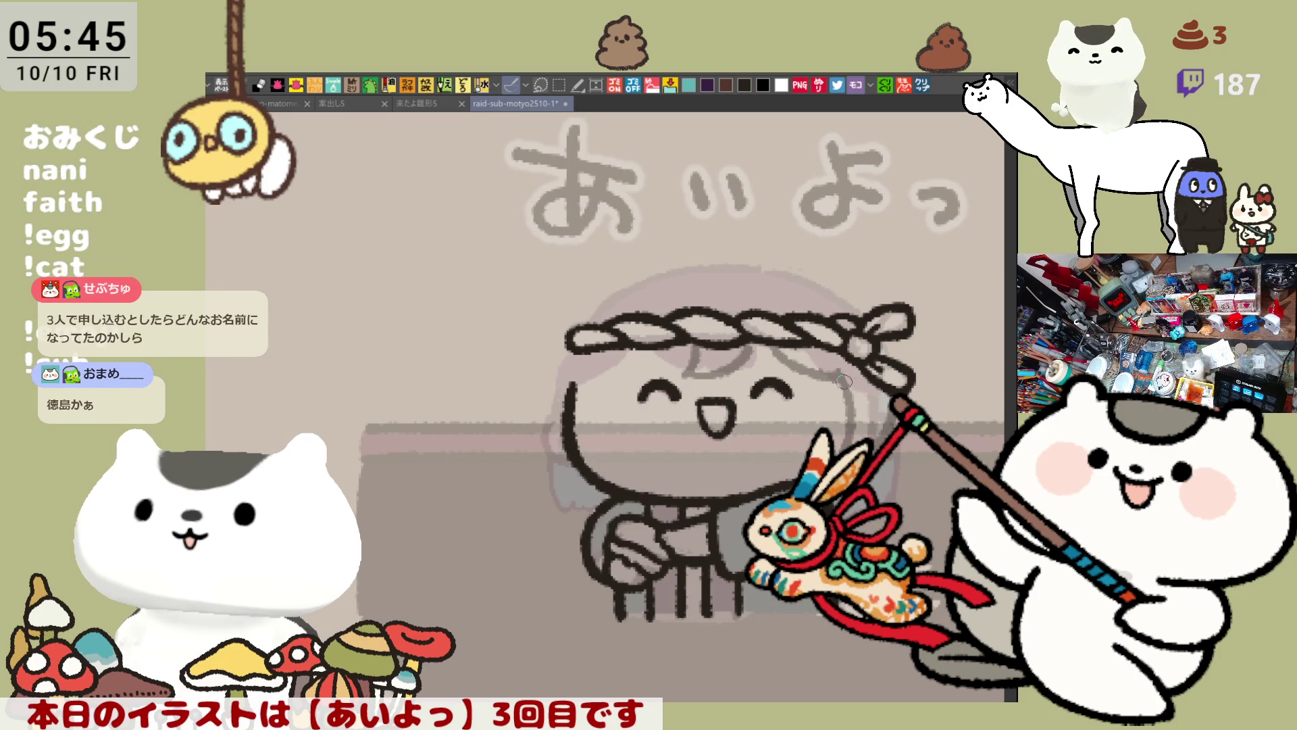
Ink the left hair arc down toward the shoulder, then save the illustration
drag(583, 379, 644, 346)
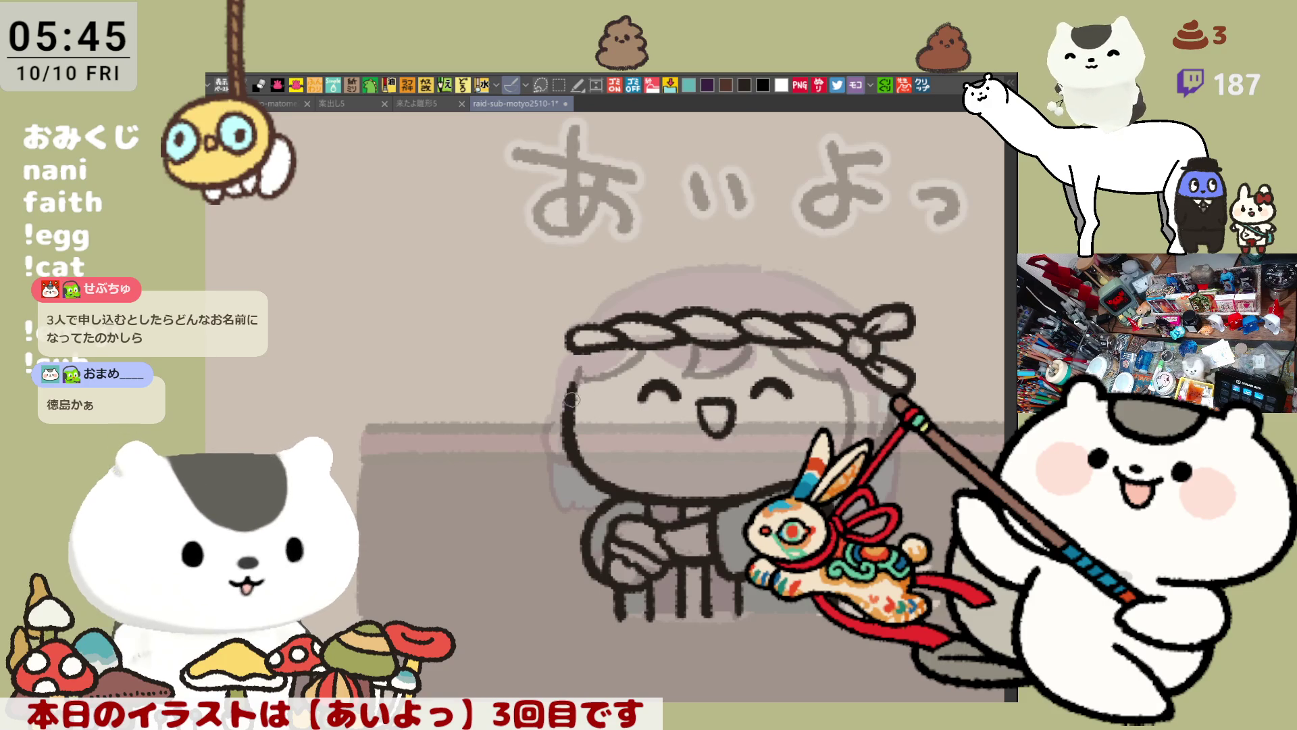
drag(553, 334, 542, 459)
key(ctrl+z)
mouse_move(553, 342)
mouse_down()
mouse_move(541, 473)
mouse_move(575, 497)
mouse_up()
key(ctrl+z)
mouse_move(554, 373)
mouse_down()
mouse_move(540, 459)
mouse_move(588, 481)
mouse_up()
key(ctrl+z)
mouse_move(560, 358)
mouse_down()
mouse_move(567, 503)
mouse_move(592, 471)
mouse_up()
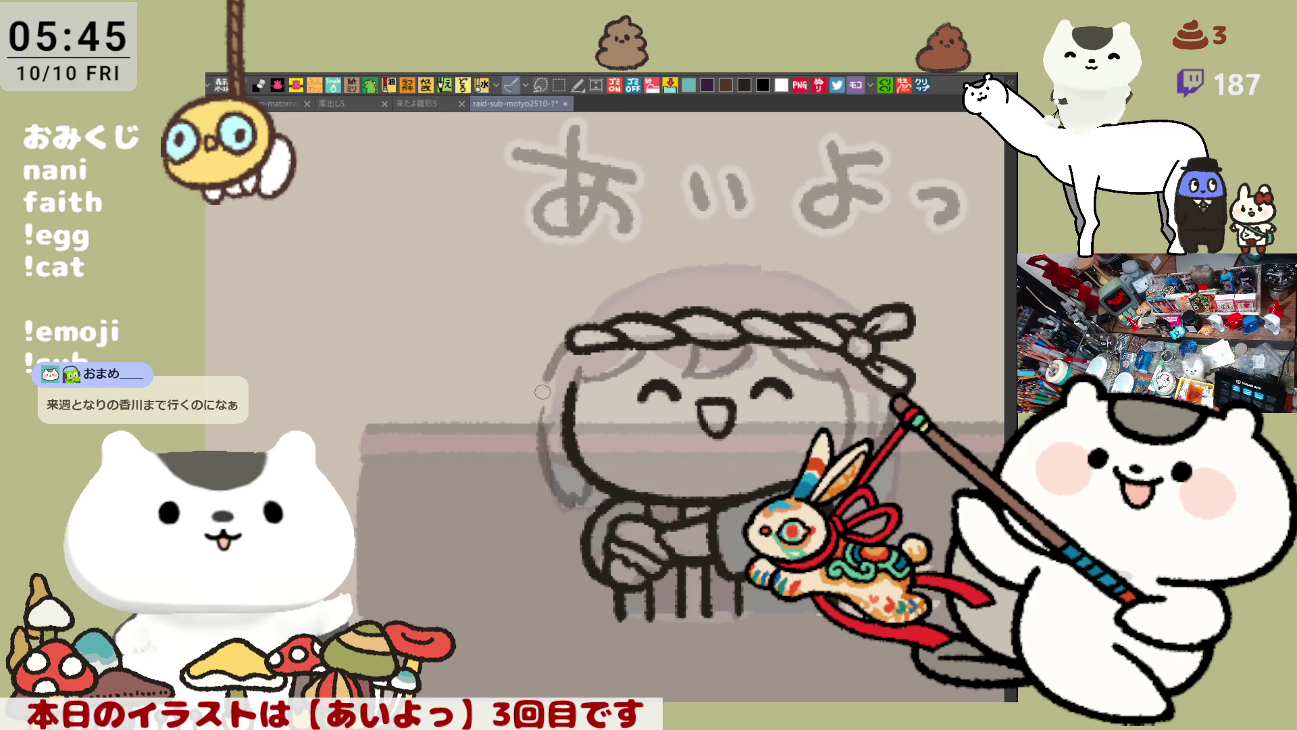
mouse_move(563, 366)
mouse_down()
mouse_move(531, 394)
mouse_move(541, 421)
mouse_move(552, 419)
mouse_move(544, 435)
mouse_up()
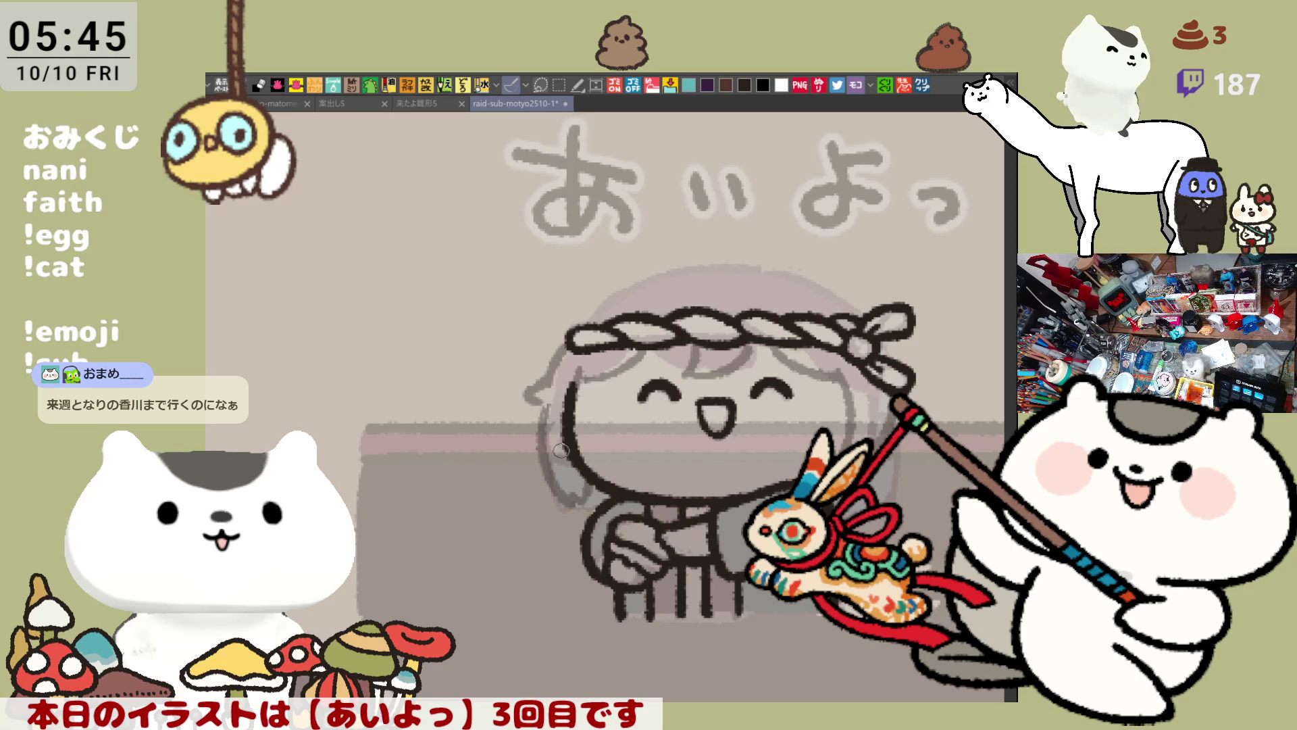
key(ctrl+s)
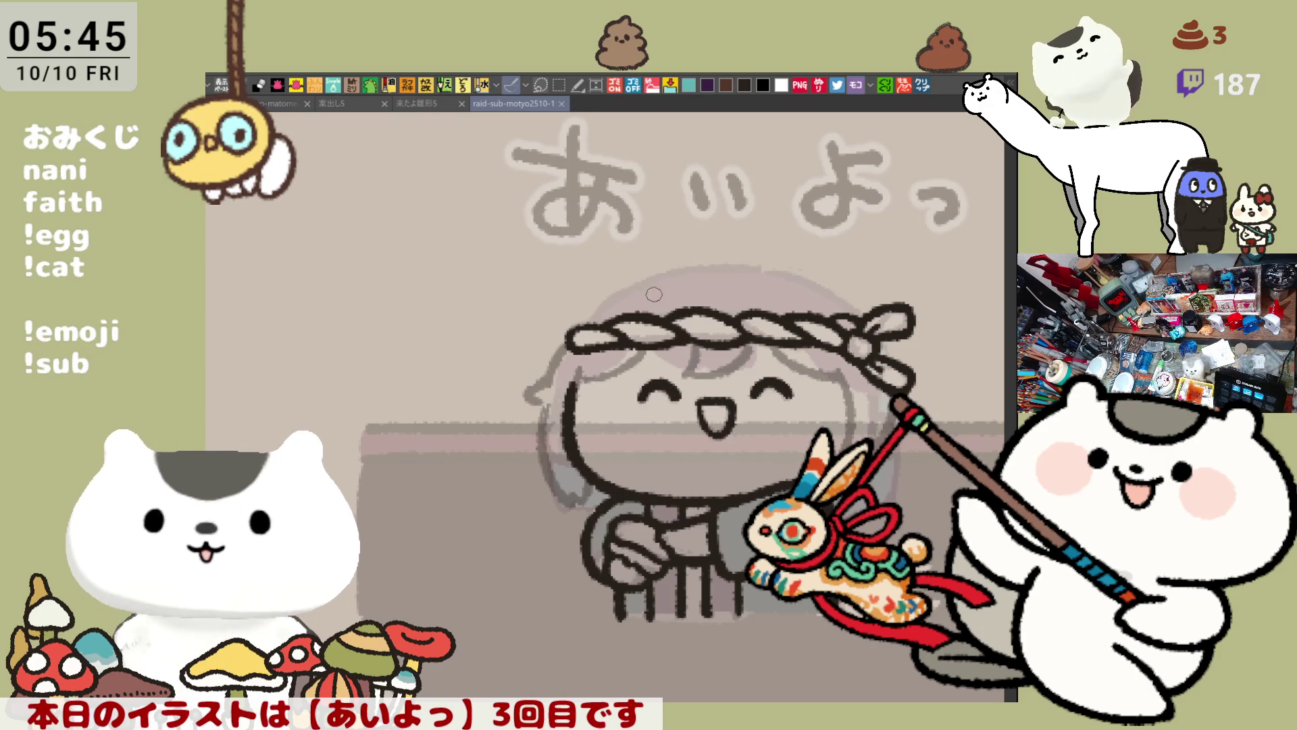
Ink the arc at the head's upper left, retrying until it looks right
mouse_move(576, 323)
mouse_down()
mouse_move(703, 258)
mouse_move(589, 316)
mouse_move(693, 265)
mouse_up()
key(ctrl+z)
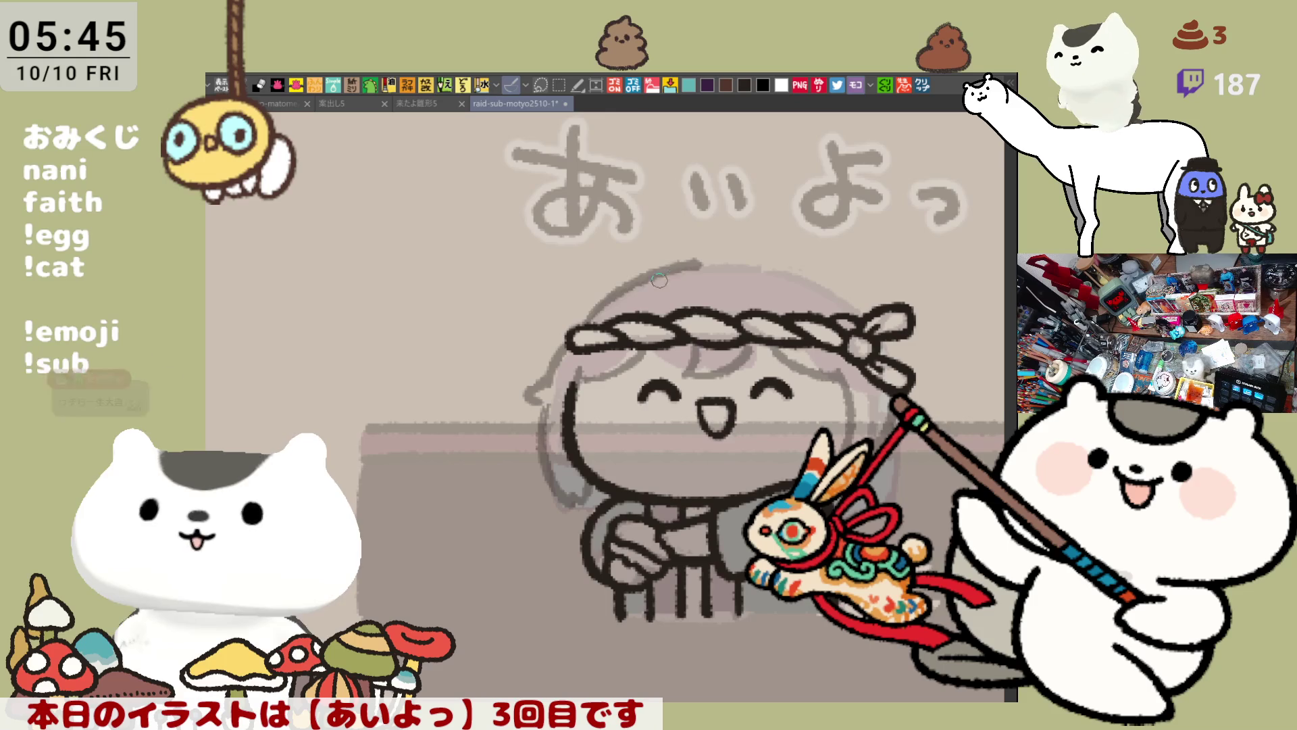
key(ctrl+z)
mouse_move(576, 331)
mouse_down()
mouse_move(646, 278)
mouse_move(576, 315)
mouse_up()
key(ctrl+z)
key(ctrl+z)
key(ctrl+z)
drag(634, 284, 575, 334)
key(ctrl+z)
drag(633, 282, 574, 322)
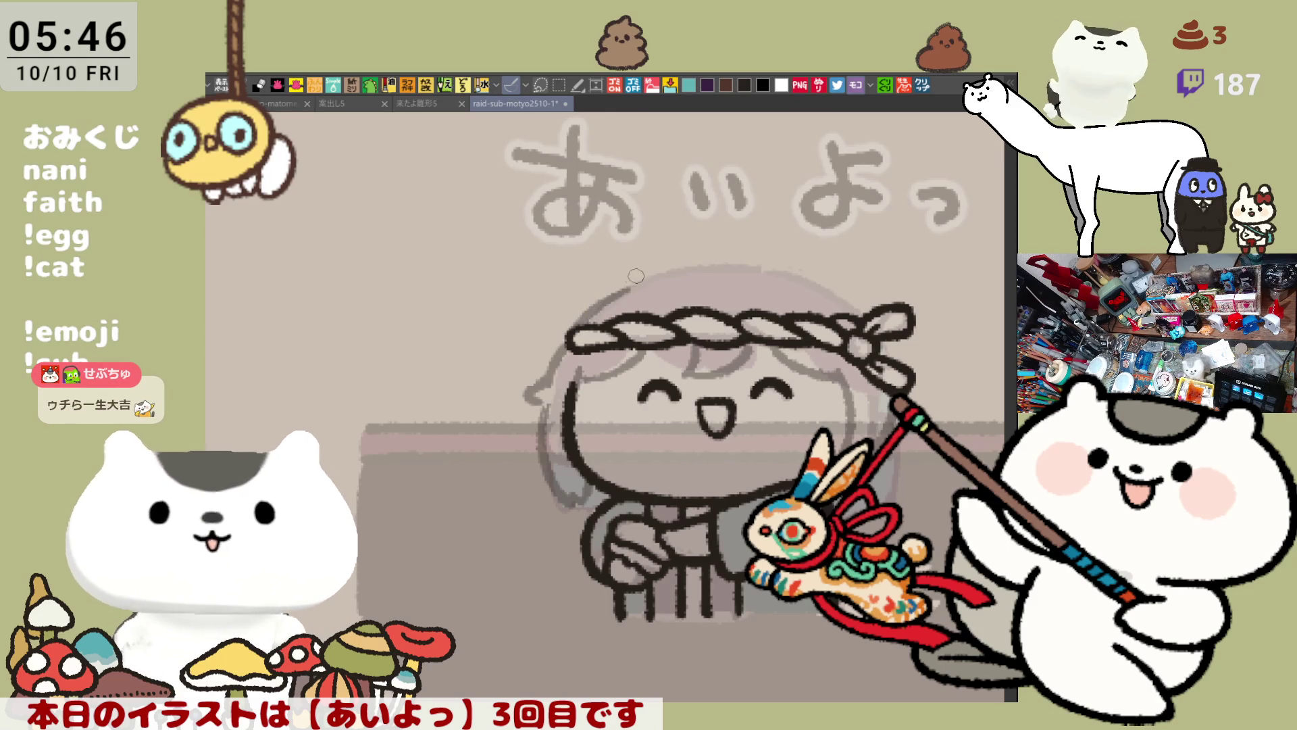
key(ctrl+z)
drag(636, 277, 576, 324)
key(ctrl+z)
drag(637, 285, 588, 315)
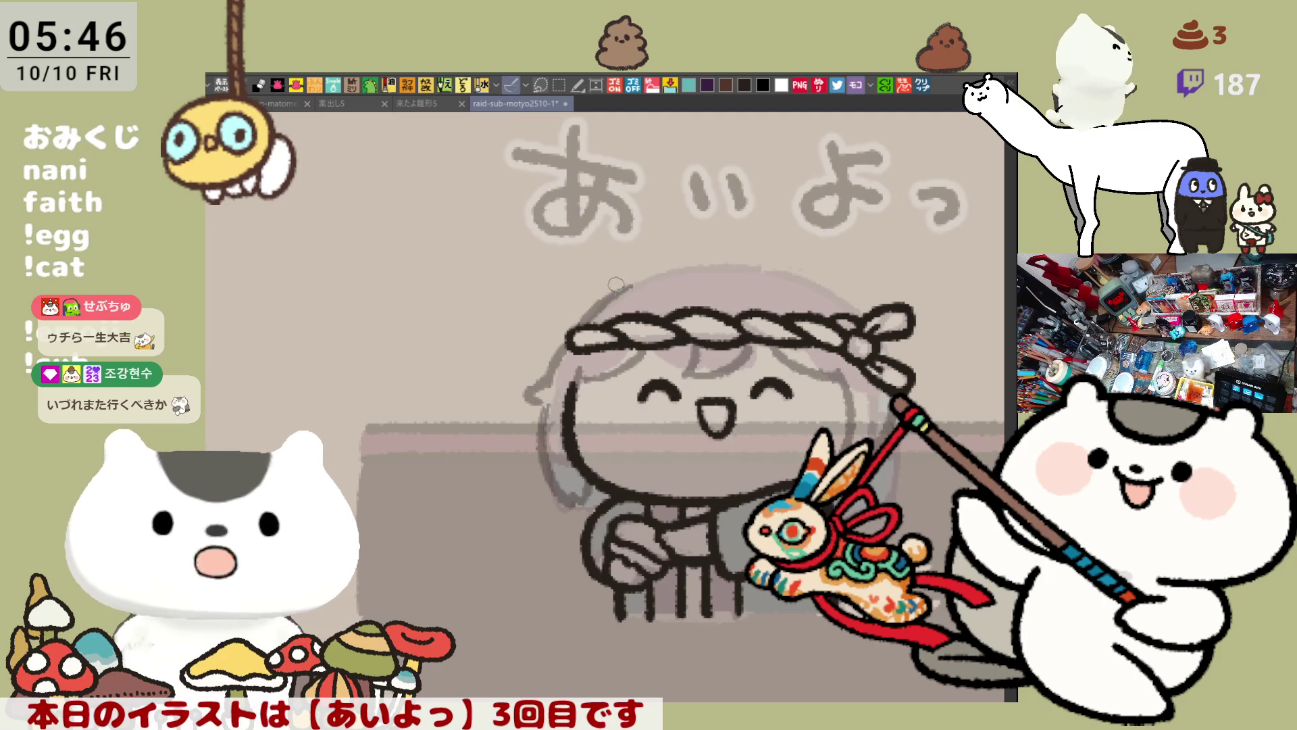
key(ctrl+z)
drag(635, 278, 574, 331)
key(ctrl+z)
mouse_move(646, 277)
mouse_down()
mouse_move(573, 326)
mouse_move(666, 265)
mouse_up()
key(ctrl+z)
key(ctrl+z)
drag(581, 321, 663, 271)
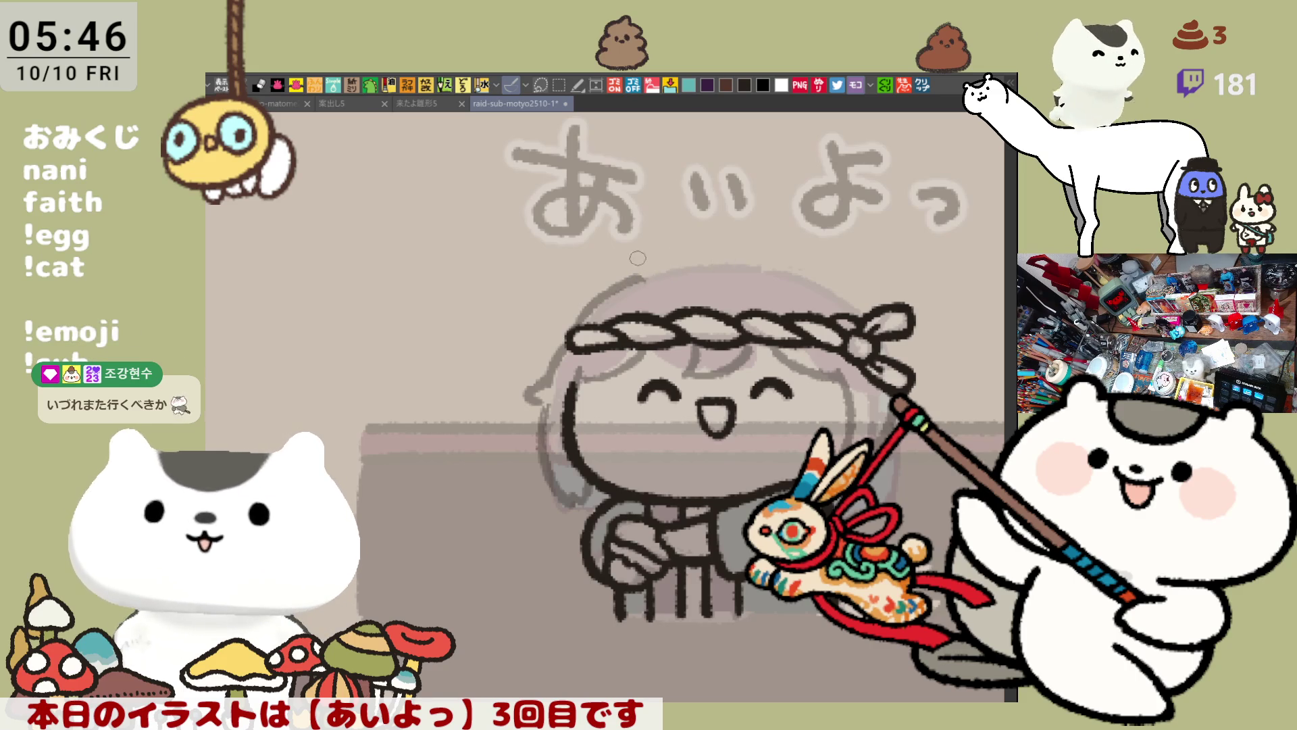
Try several versions of the line along the top of the head
drag(635, 270, 763, 265)
key(ctrl+z)
drag(649, 270, 784, 264)
key(ctrl+z)
drag(673, 265, 777, 263)
key(ctrl+z)
mouse_move(669, 264)
mouse_down()
mouse_move(787, 265)
mouse_move(872, 319)
mouse_up()
key(ctrl+z)
Ink the final upper-right outline of the head after several retries
drag(785, 264, 875, 321)
key(ctrl+z)
drag(784, 264, 875, 319)
key(ctrl+z)
mouse_move(803, 266)
mouse_down()
mouse_move(882, 338)
mouse_move(830, 288)
mouse_move(891, 375)
mouse_move(806, 268)
mouse_move(896, 373)
mouse_up()
key(ctrl+z)
key(ctrl+z)
key(ctrl+z)
drag(794, 265, 894, 373)
key(ctrl+z)
drag(799, 266, 893, 375)
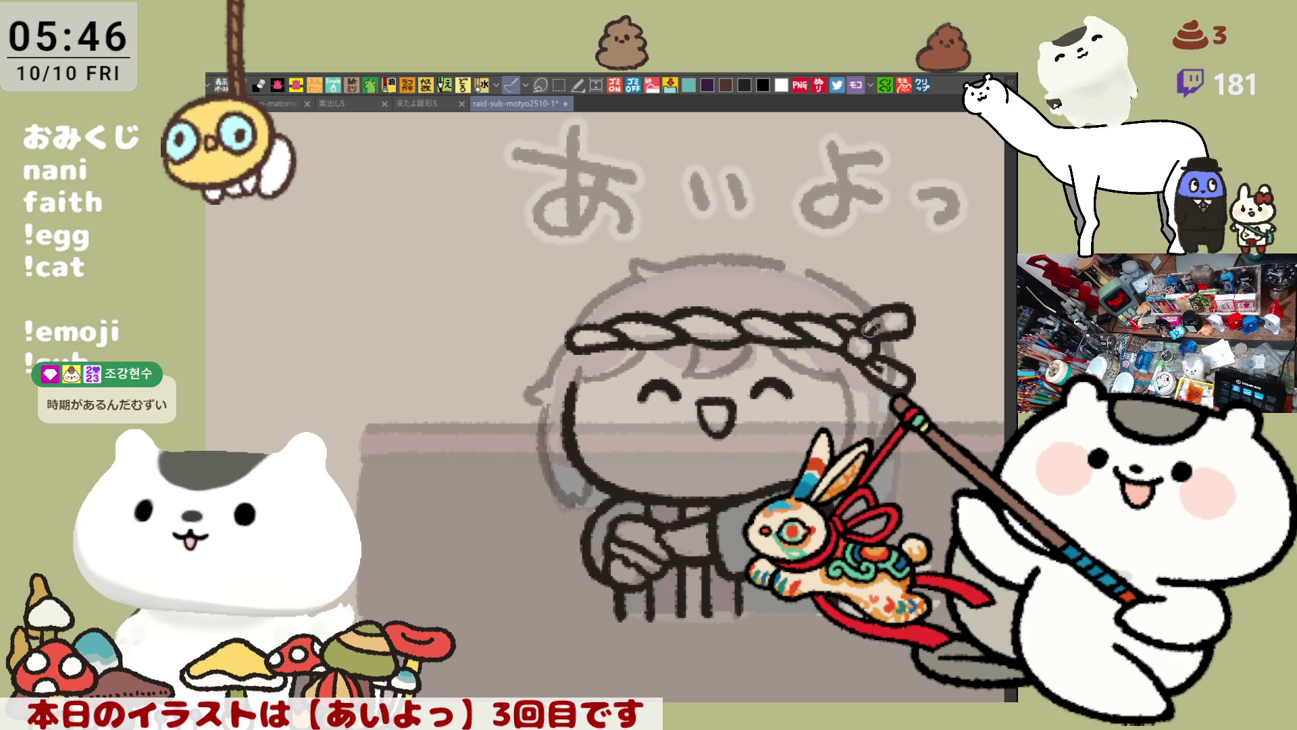
key(ctrl+z)
drag(811, 272, 892, 371)
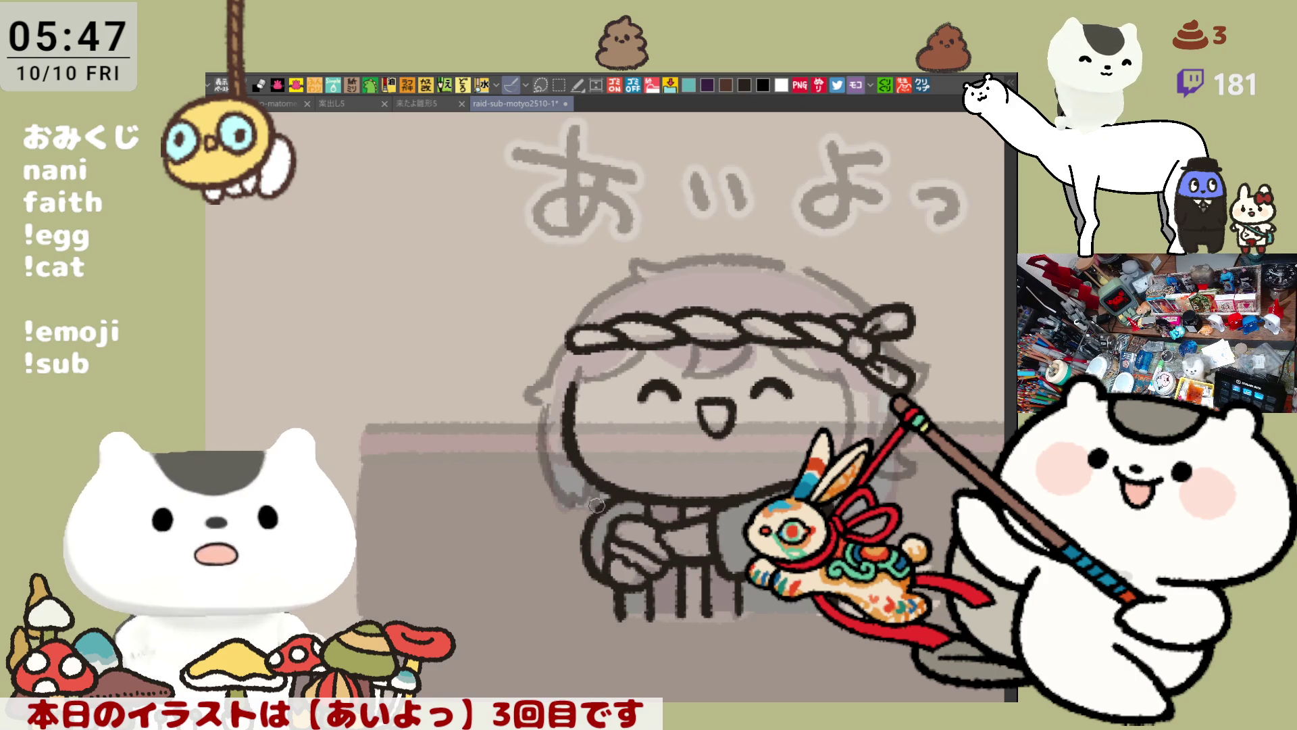
Ink hair strokes near the shoulder and extend the braid out to its tip
scroll(726, 504, right, 2)
scroll(692, 502, right, 2)
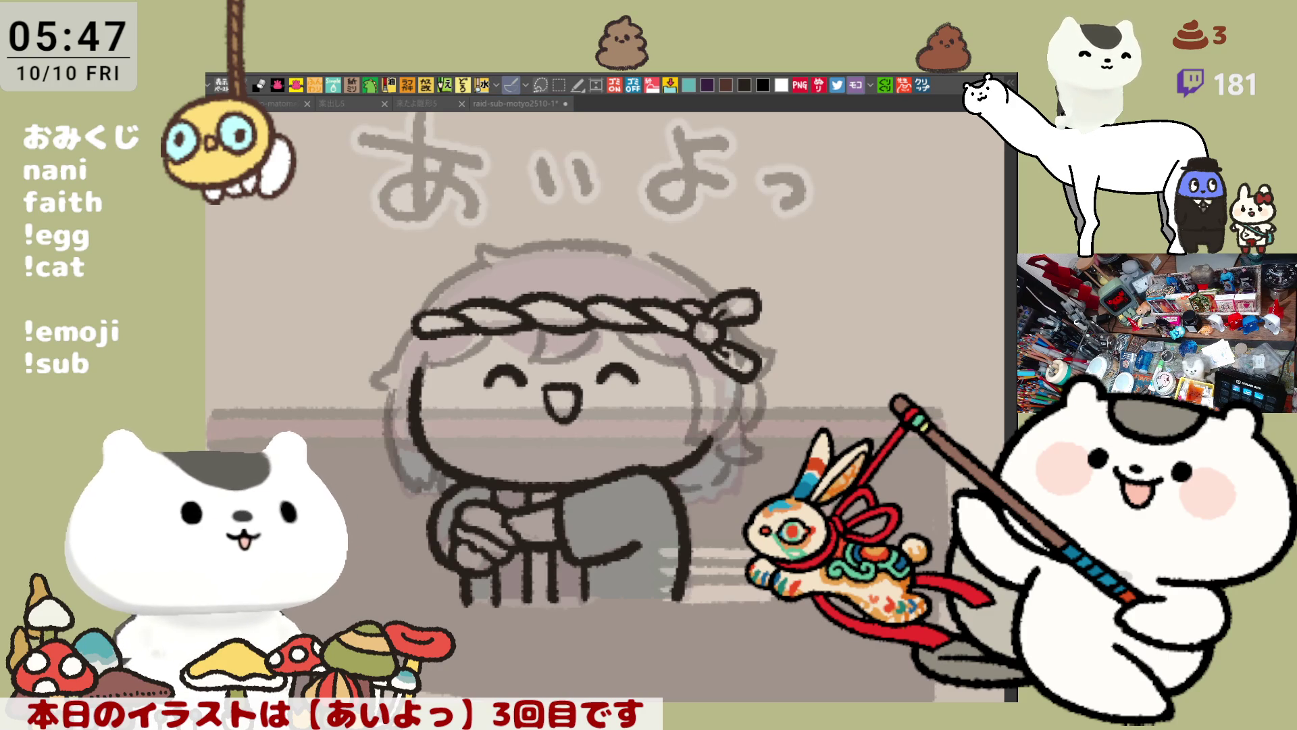
click(726, 503)
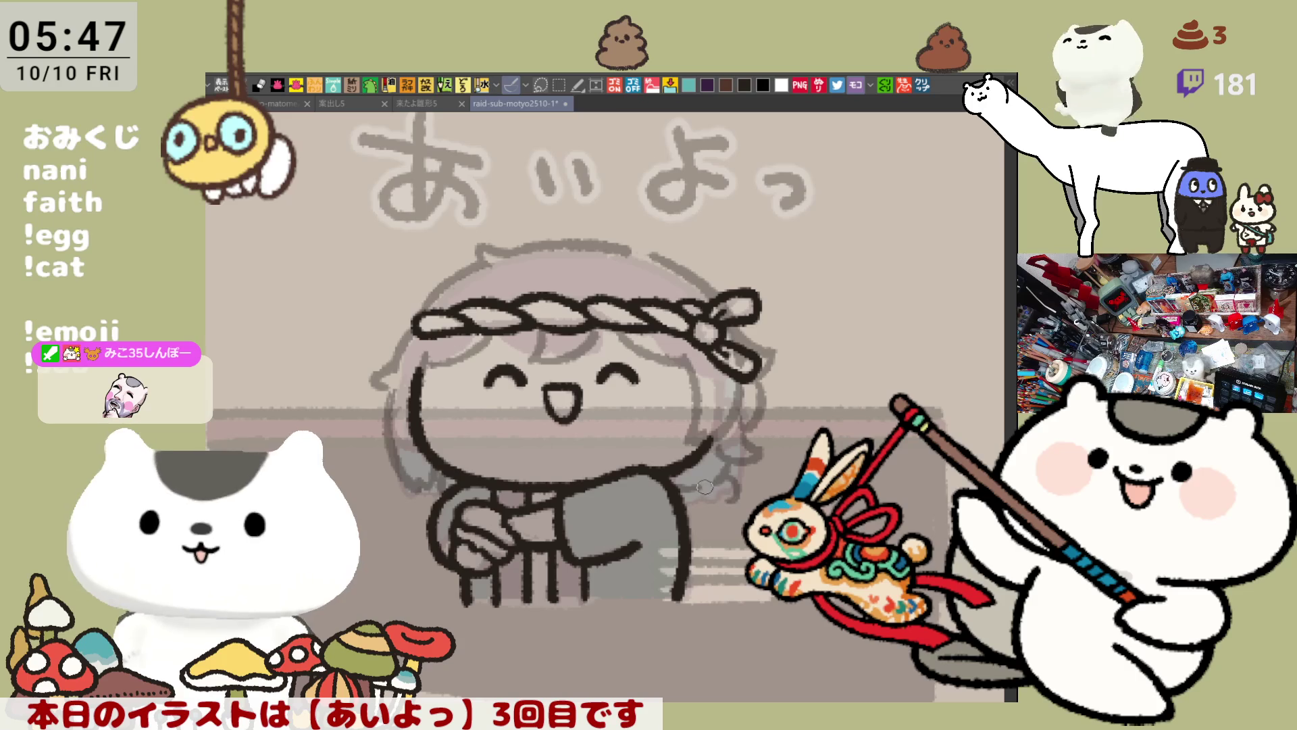
mouse_move(725, 502)
mouse_down()
mouse_move(755, 499)
mouse_move(742, 502)
mouse_up()
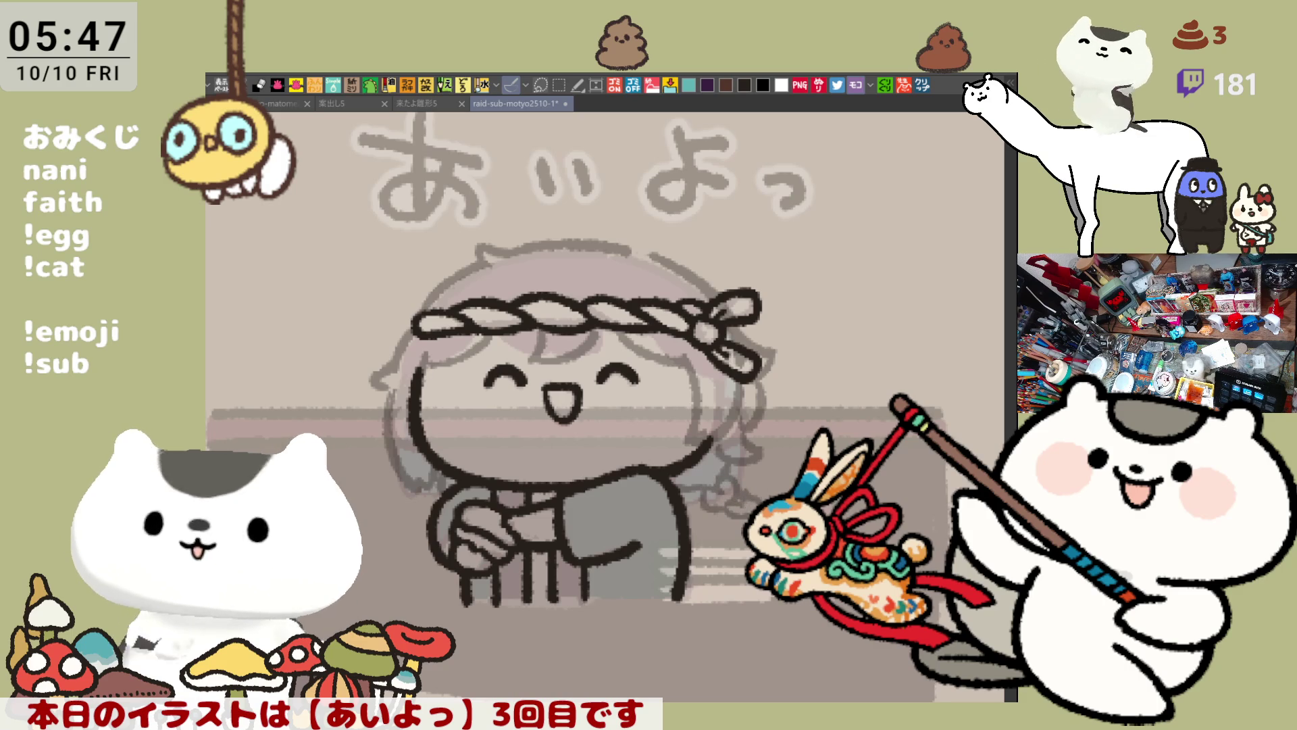
drag(578, 406, 554, 382)
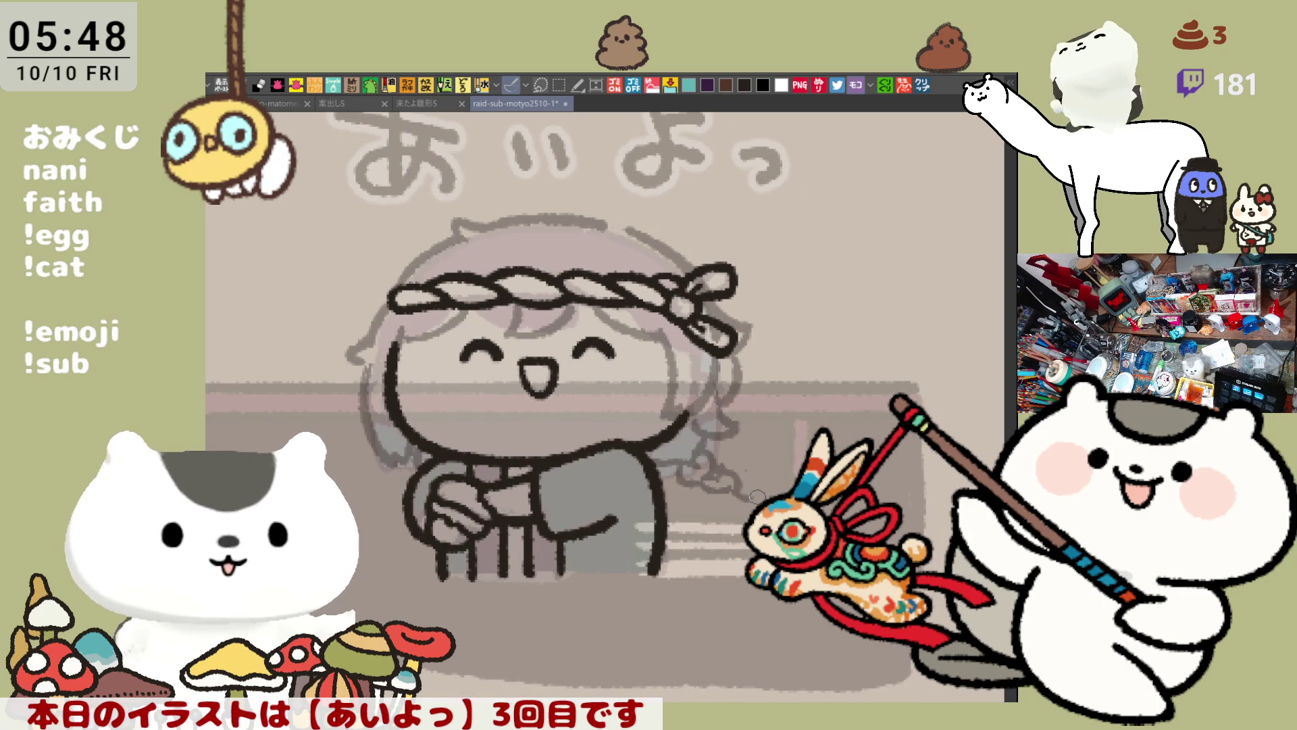
drag(744, 482, 752, 489)
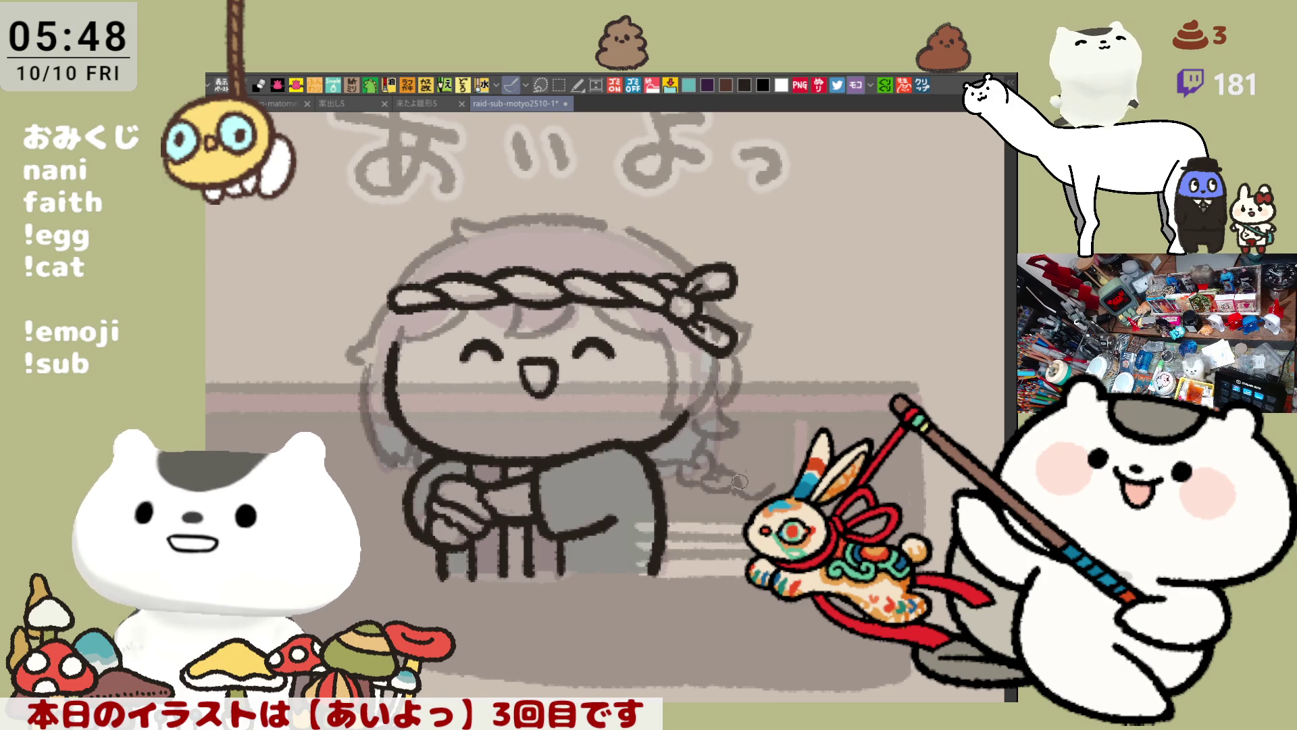
mouse_move(751, 479)
mouse_down()
mouse_move(781, 488)
mouse_move(766, 485)
mouse_up()
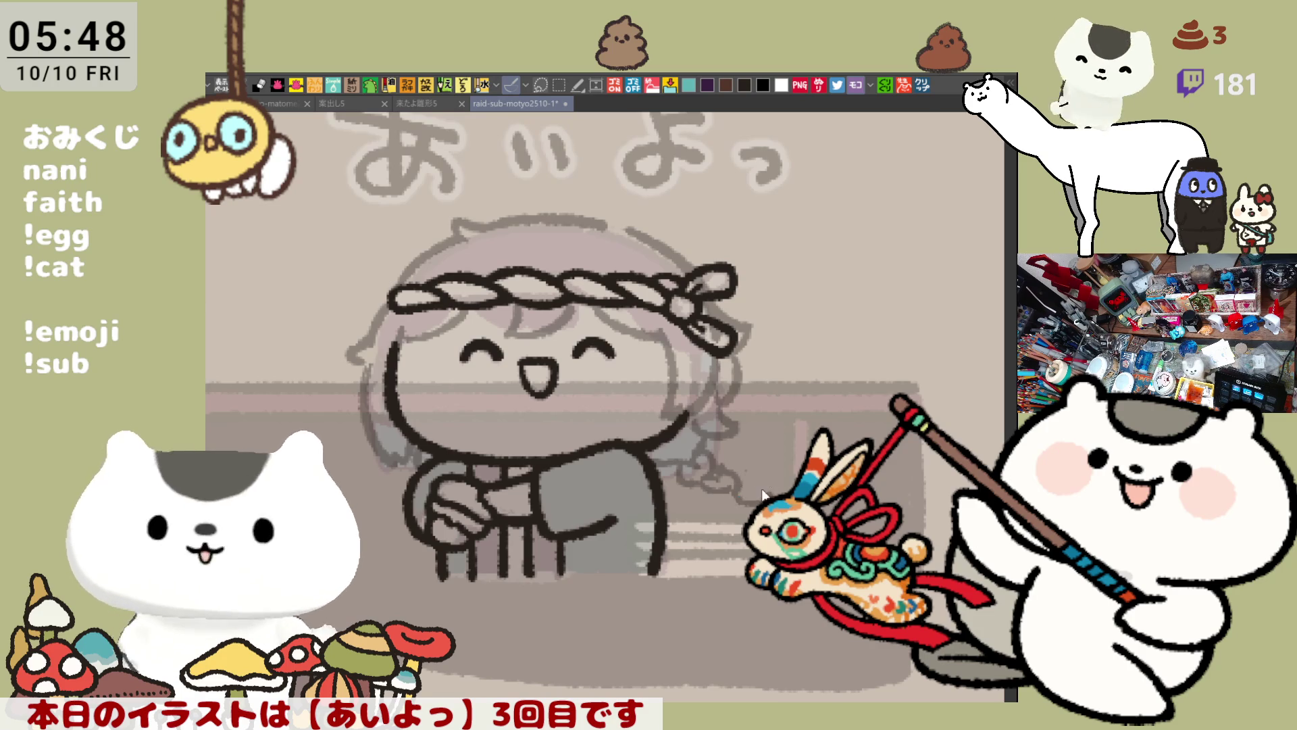
drag(743, 492, 767, 475)
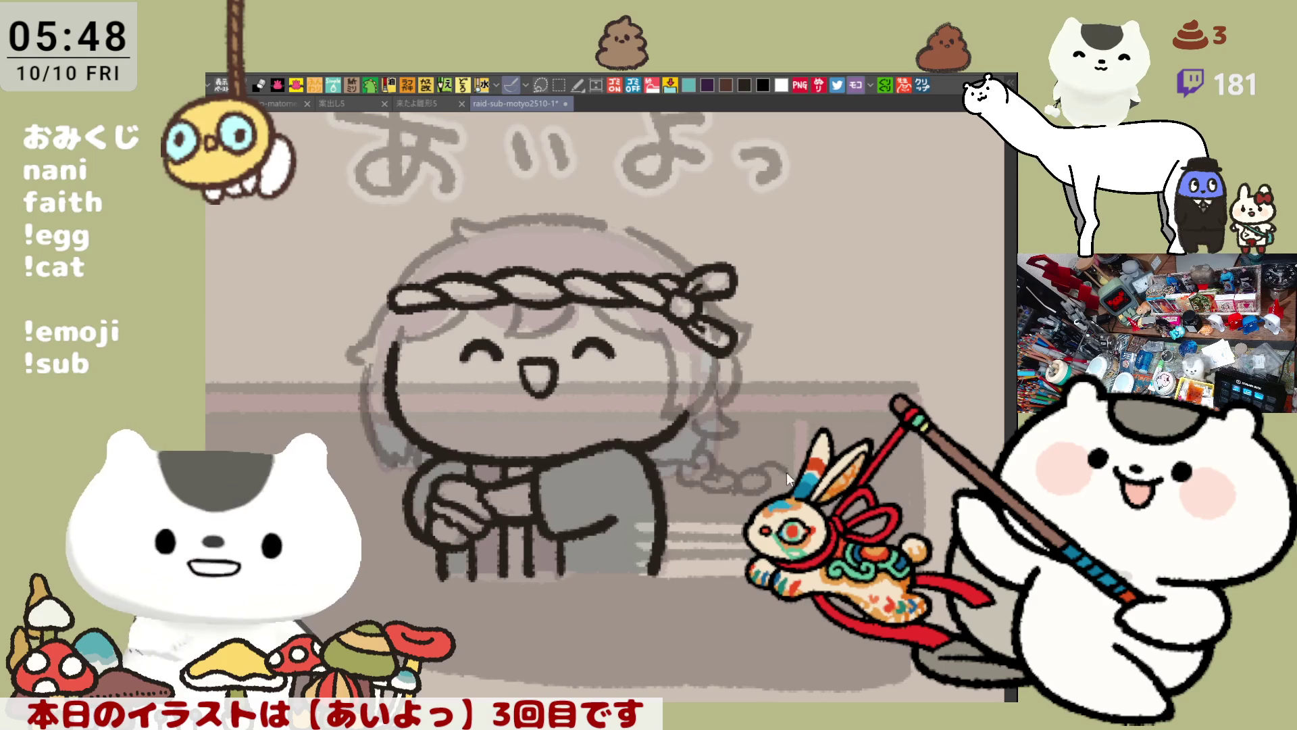
drag(770, 470, 784, 481)
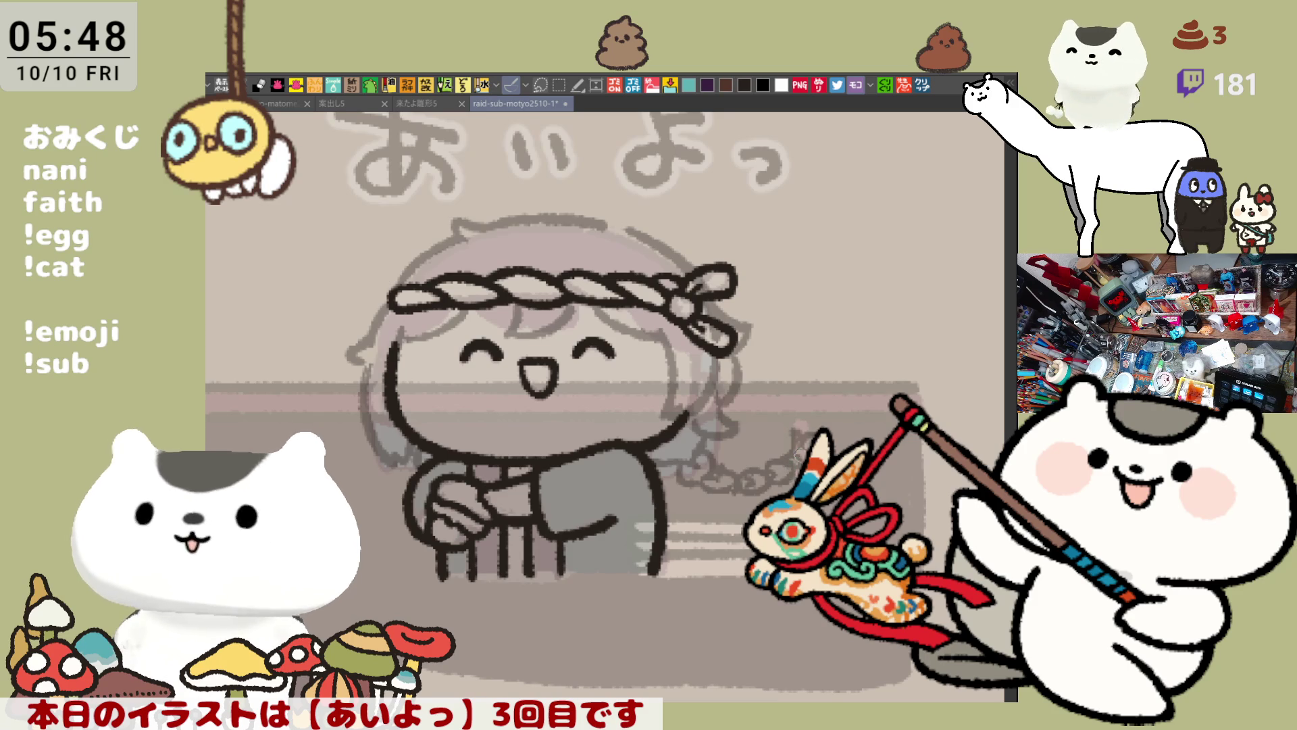
Try several head-top arcs and a top-left hair tuft, undoing each attempt
scroll(801, 452, right, 2)
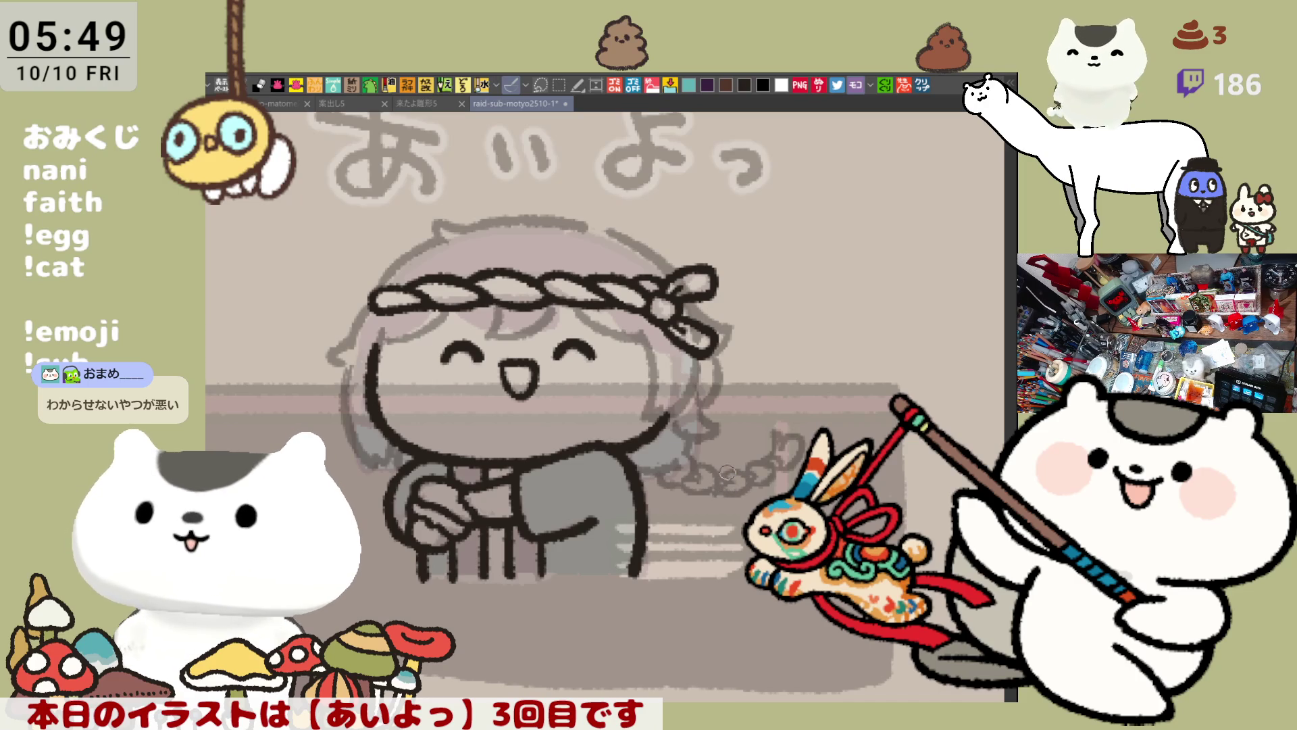
drag(750, 413, 818, 432)
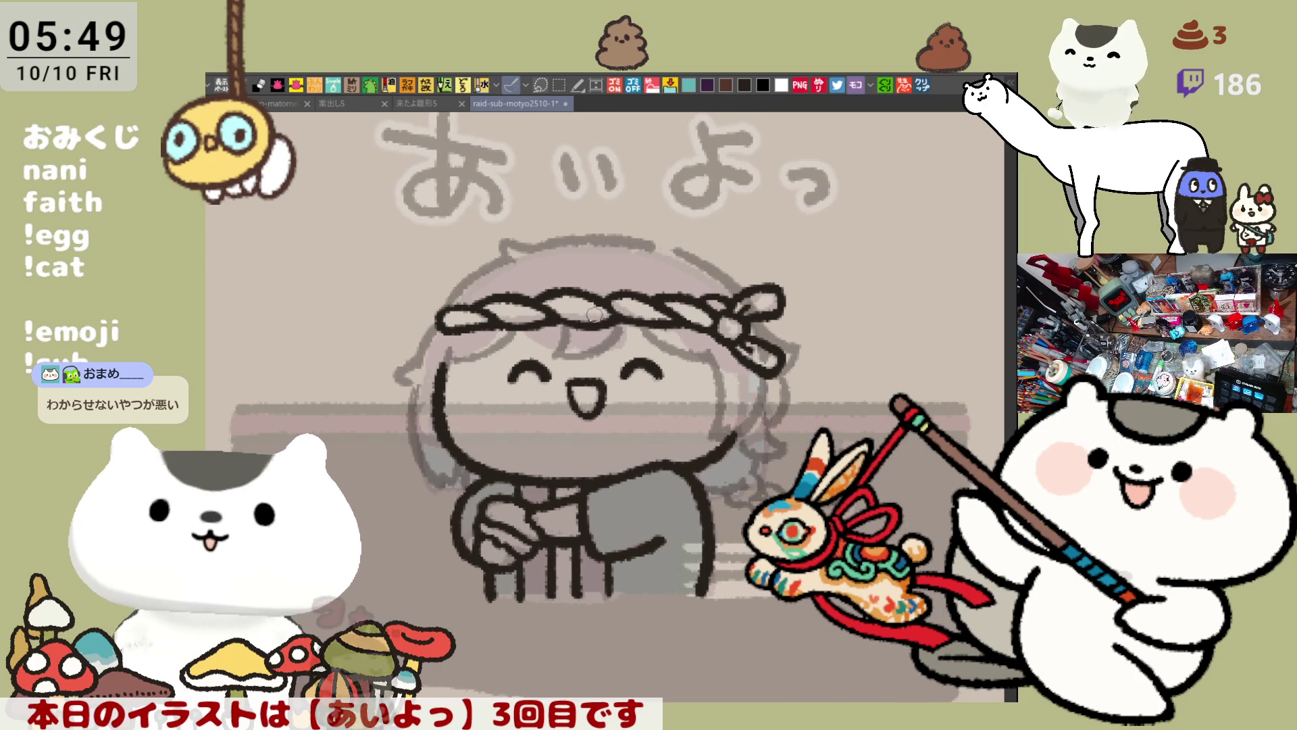
drag(594, 315, 642, 331)
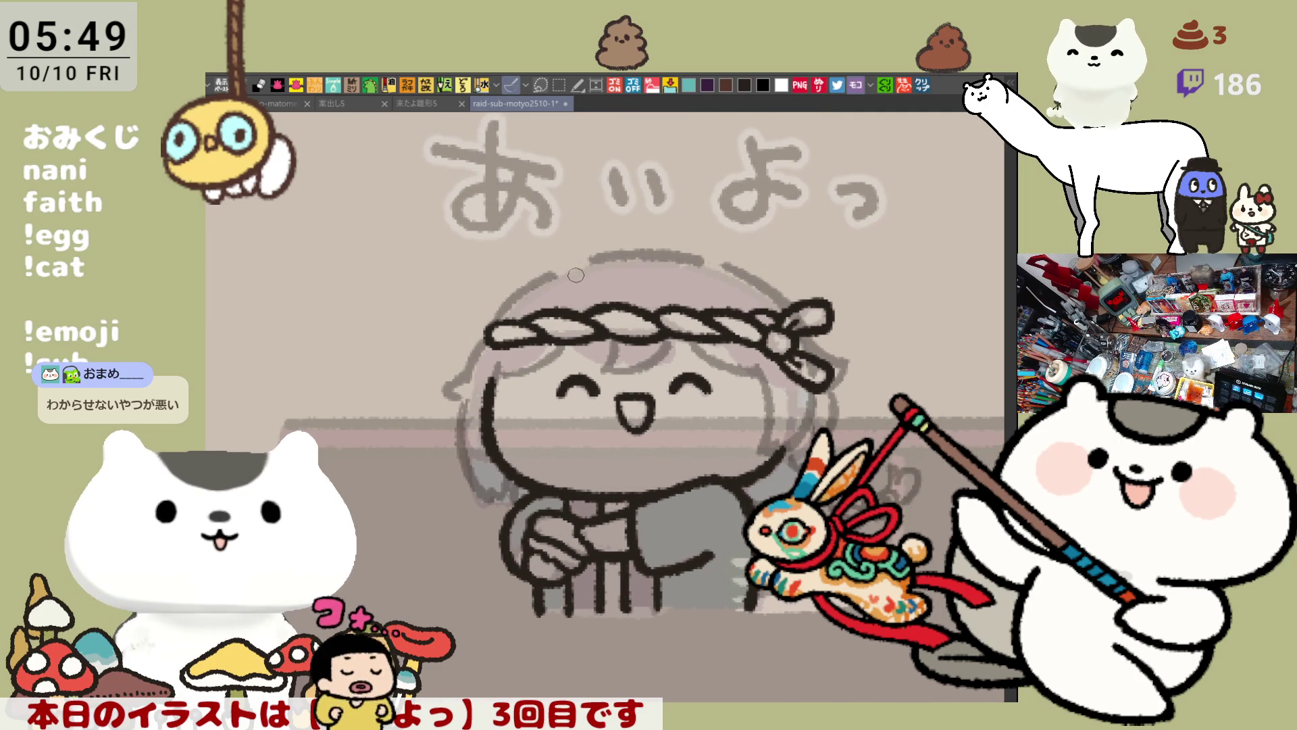
drag(596, 255, 718, 263)
key(ctrl+z)
mouse_move(585, 260)
mouse_down()
mouse_move(694, 254)
mouse_move(676, 251)
mouse_move(716, 263)
mouse_up()
key(ctrl+z)
mouse_move(602, 252)
mouse_down()
mouse_move(720, 262)
mouse_move(633, 244)
mouse_move(701, 257)
mouse_up()
key(ctrl+z)
key(ctrl+z)
mouse_move(577, 256)
mouse_down()
mouse_move(538, 271)
mouse_move(565, 275)
mouse_up()
key(ctrl+z)
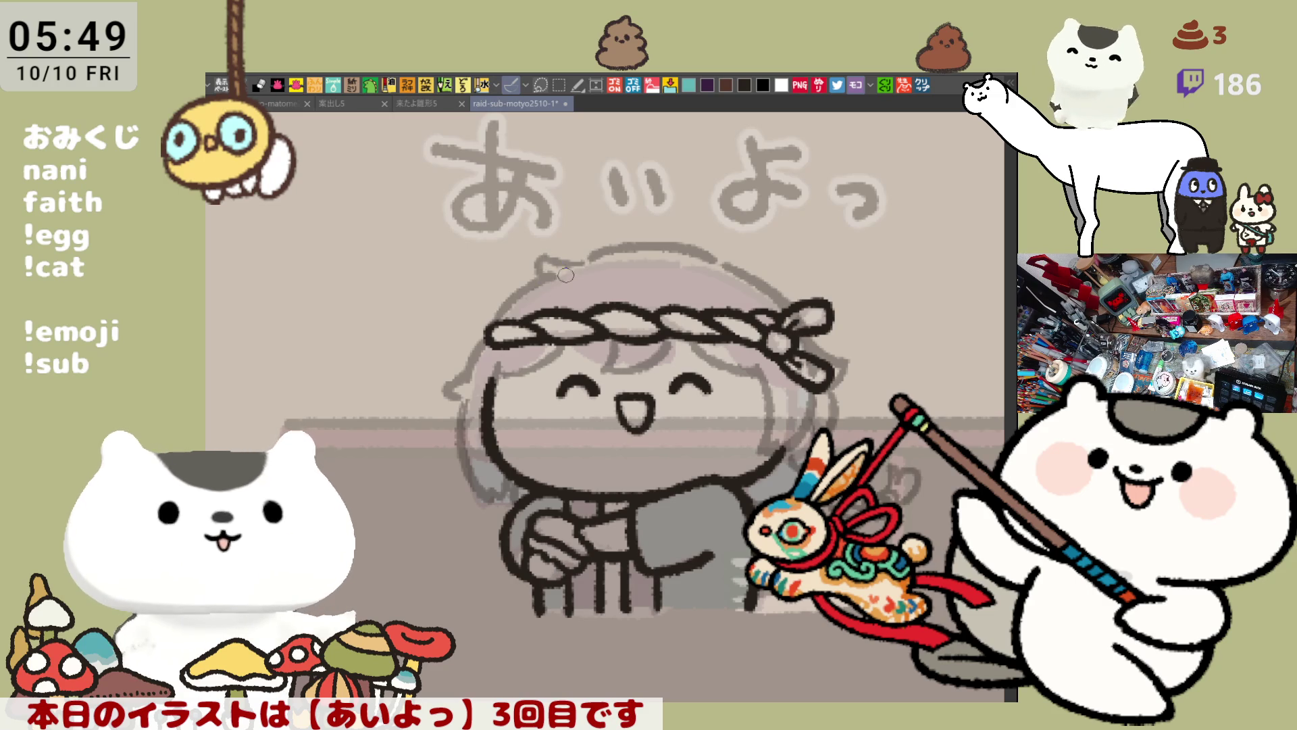
key(ctrl+z)
key(ctrl+z)
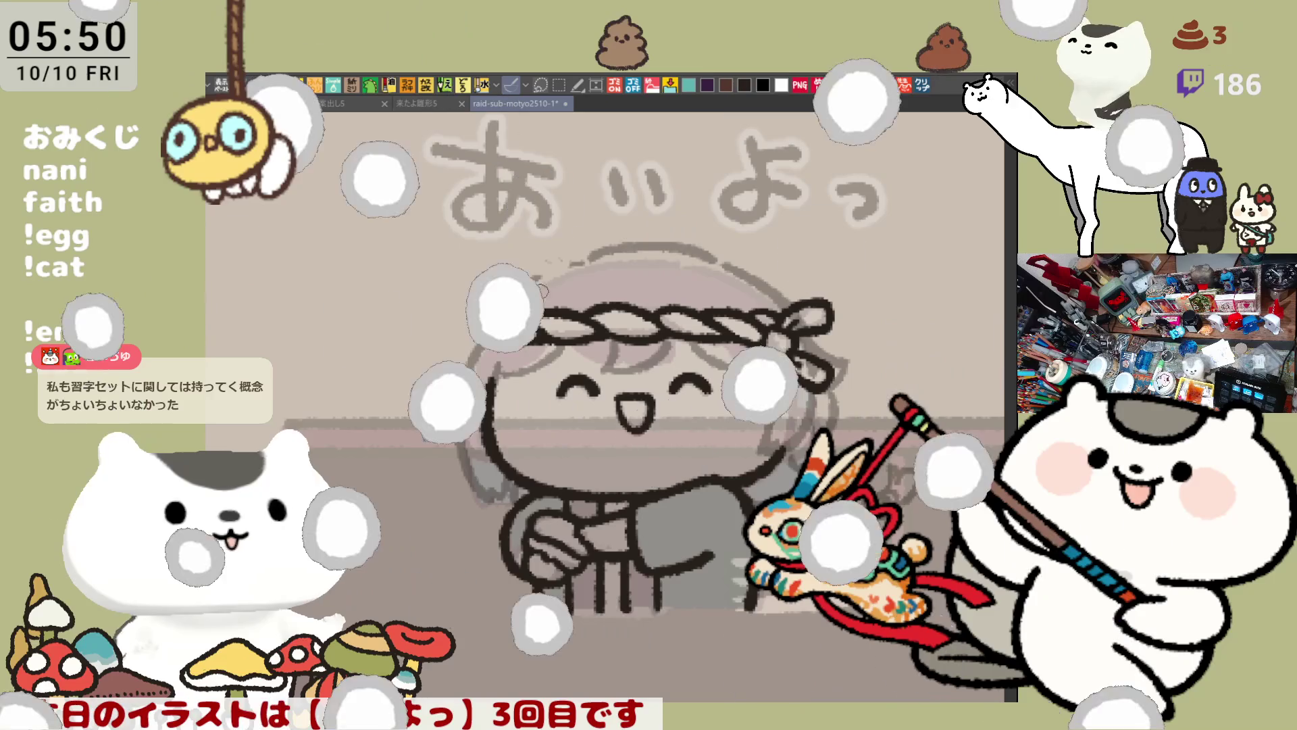
Check the mirrored view, then extend the head outline left and add a small hair tuft
scroll(570, 304, up, 2)
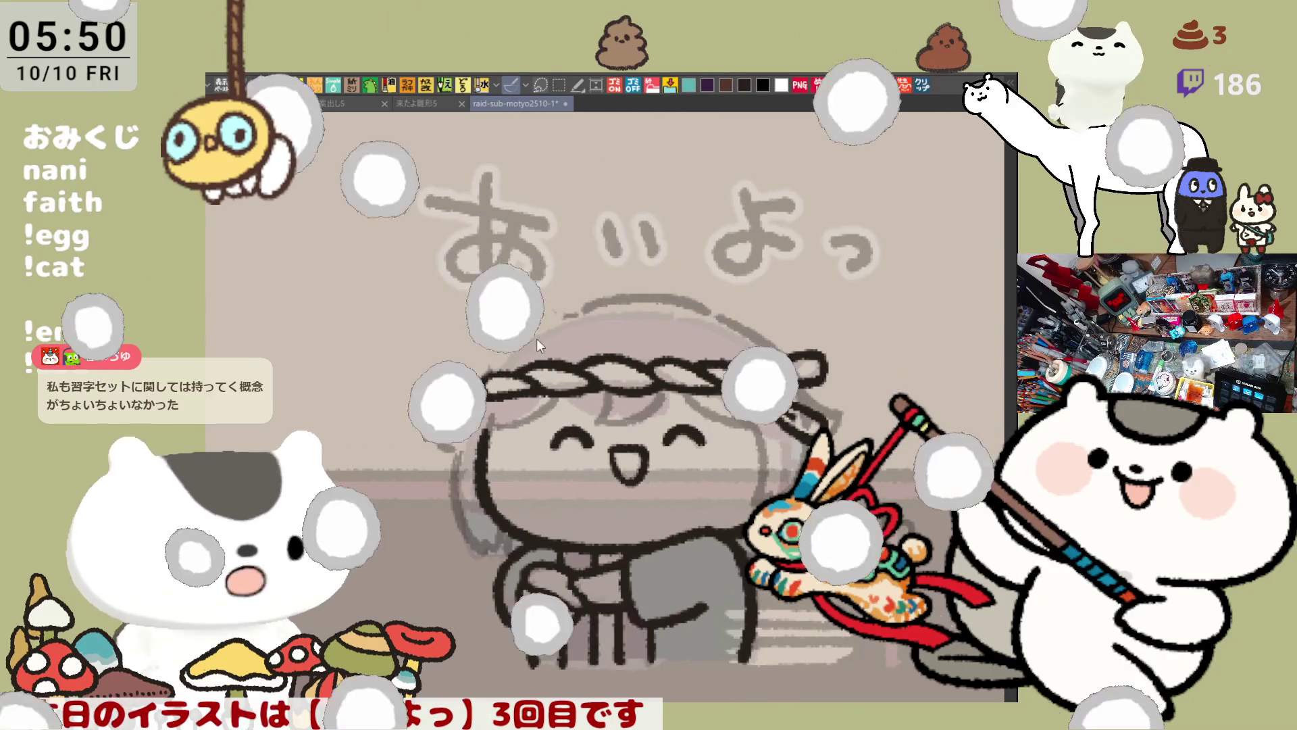
key(h)
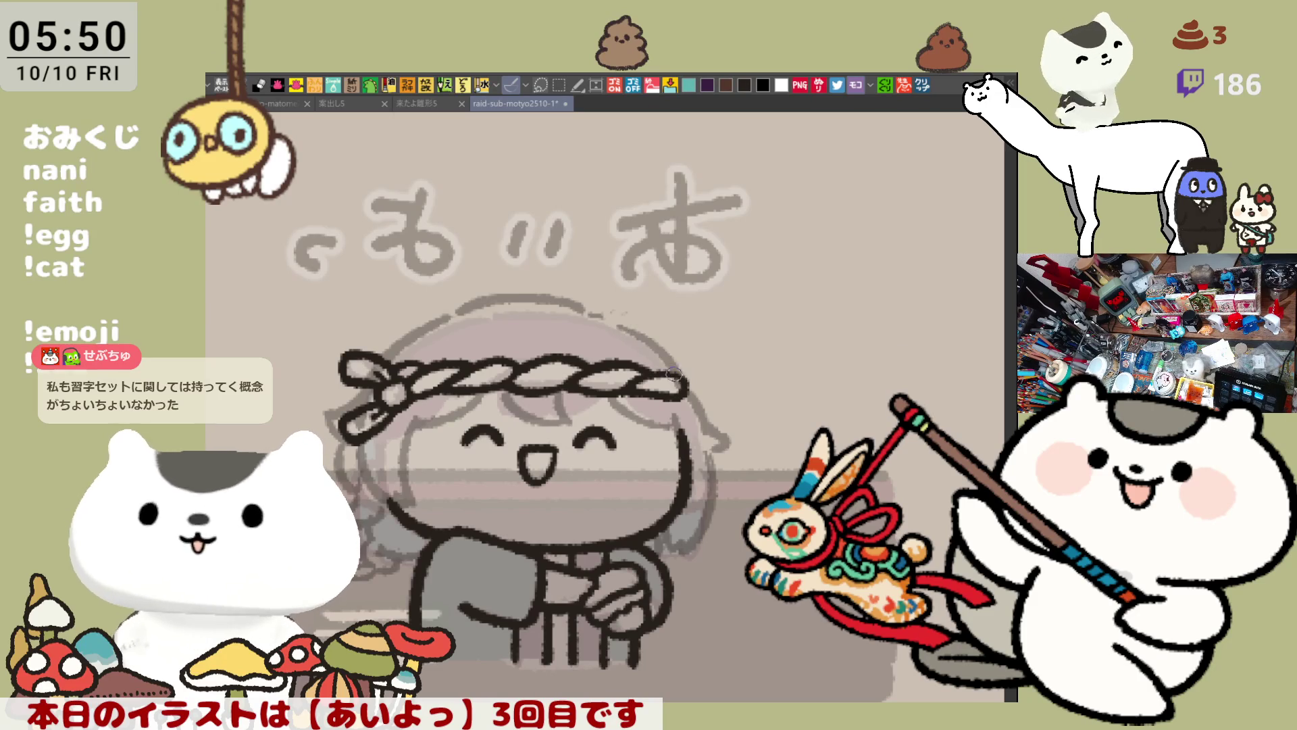
key(h)
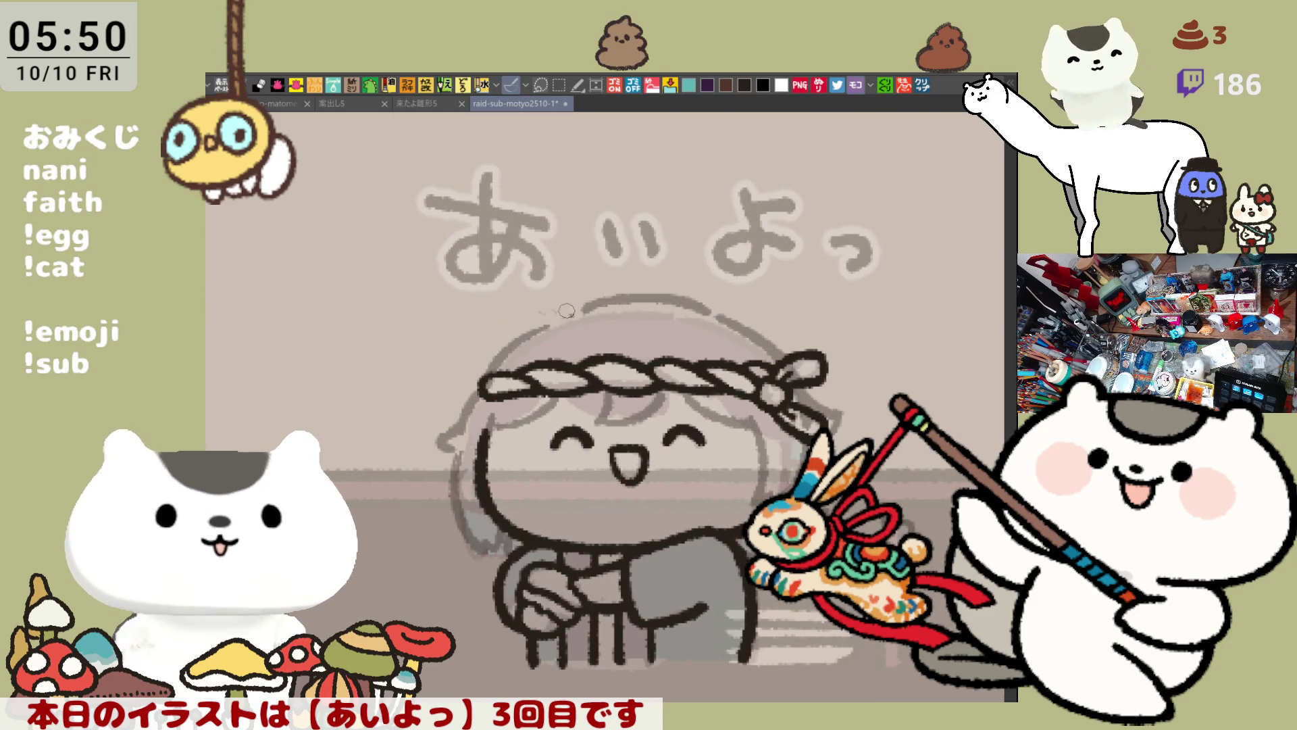
drag(548, 314, 611, 301)
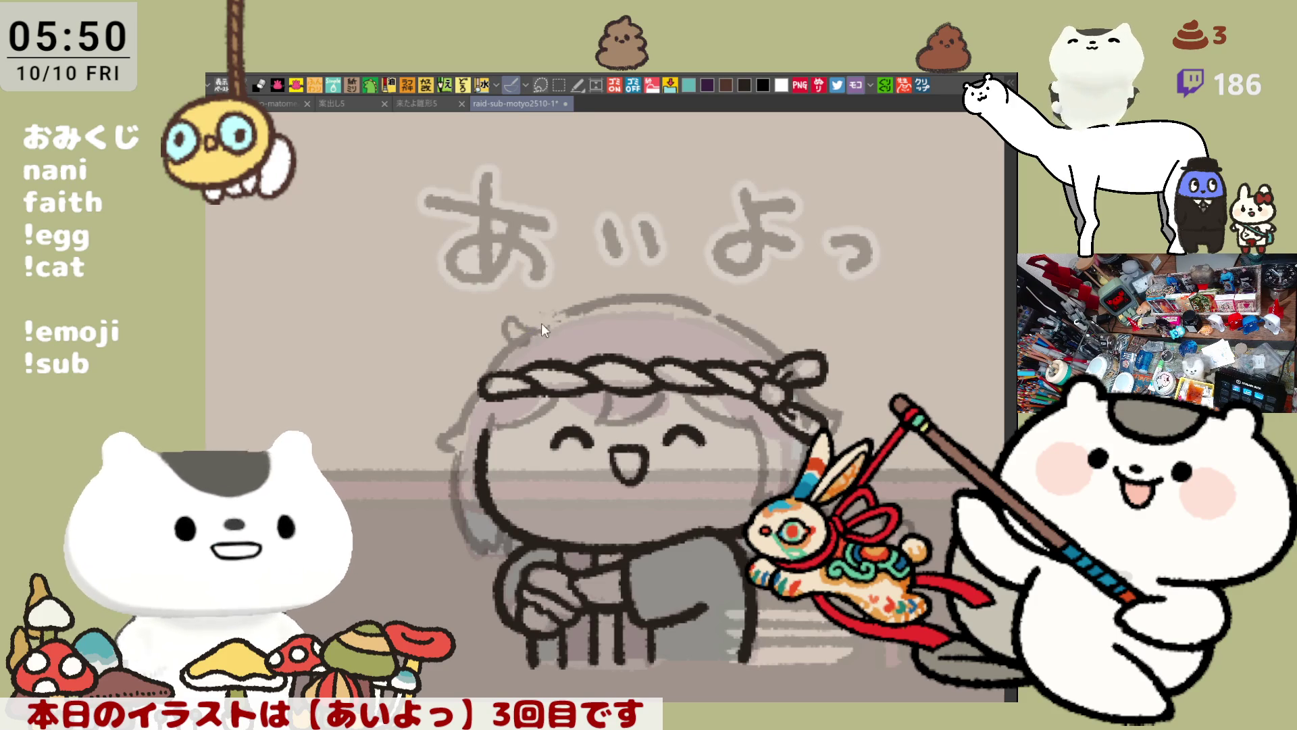
drag(497, 334, 525, 336)
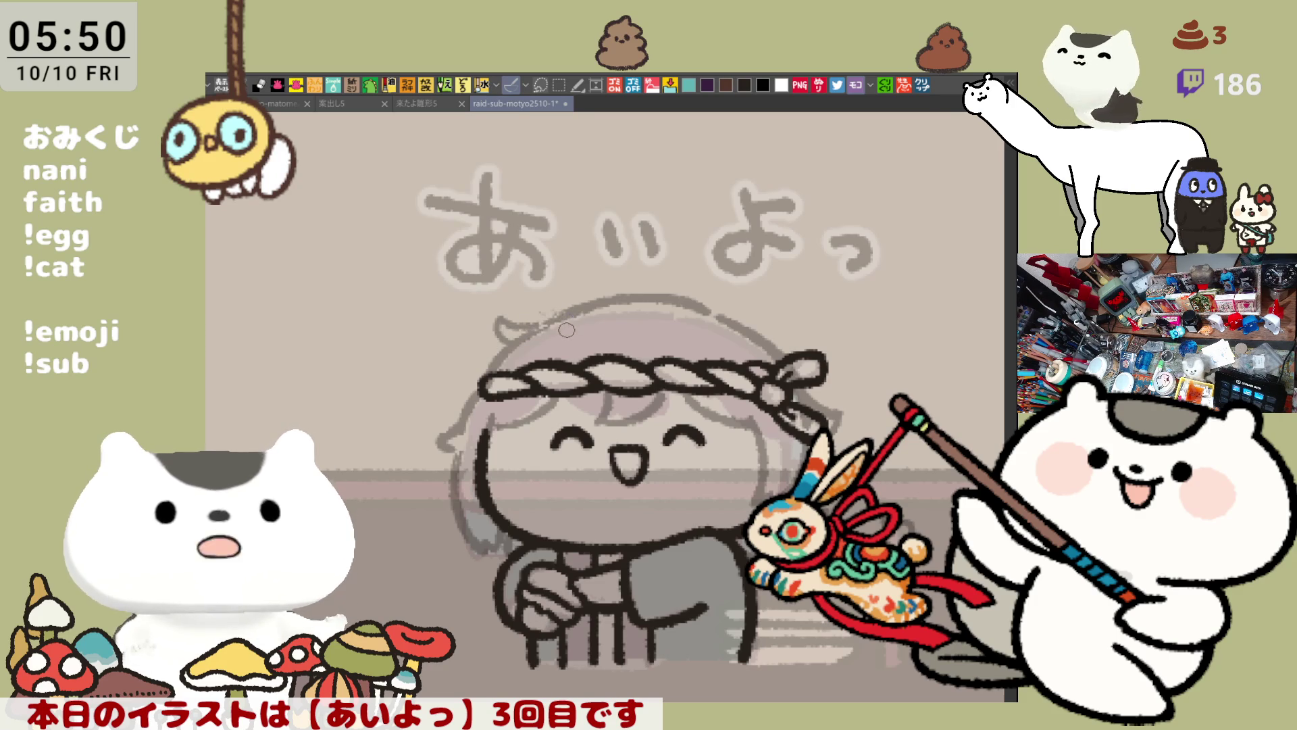
Darken the hair line under the headband in mirrored view, then flip the view back
scroll(709, 349, down, 2)
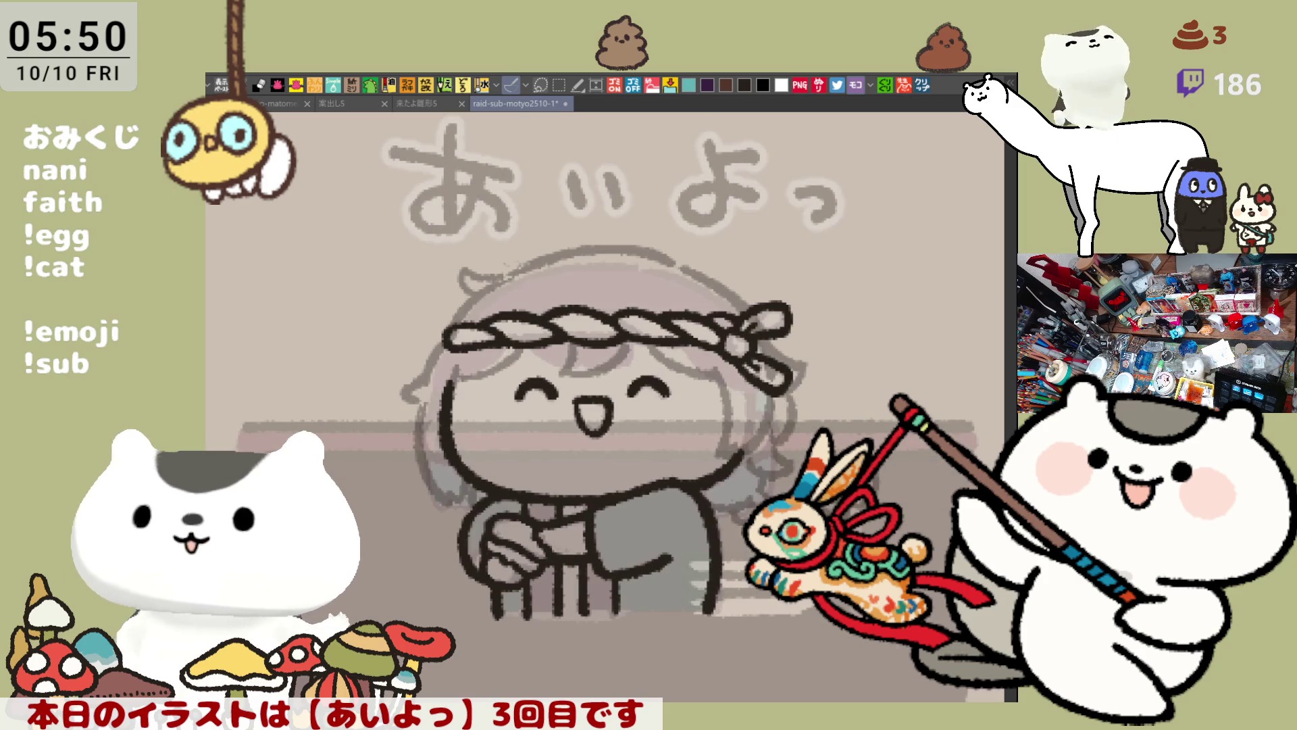
key(h)
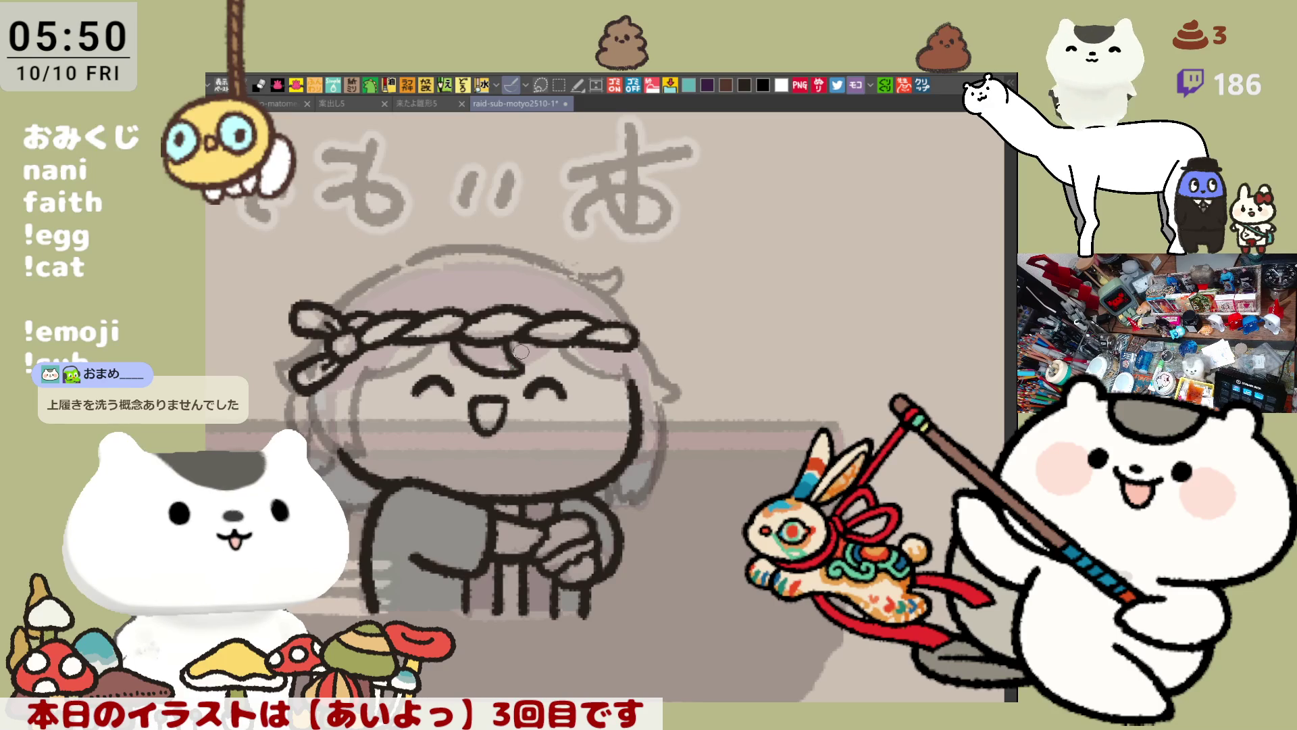
drag(503, 351, 506, 359)
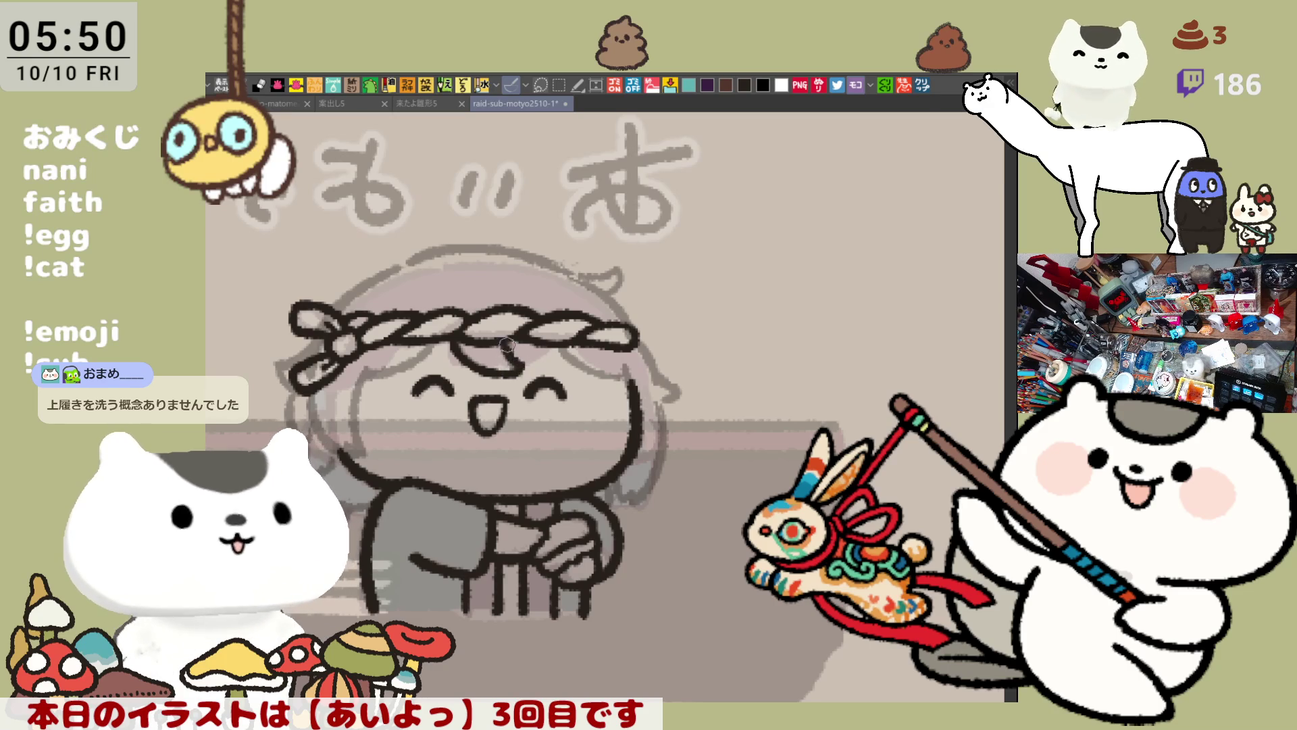
key(h)
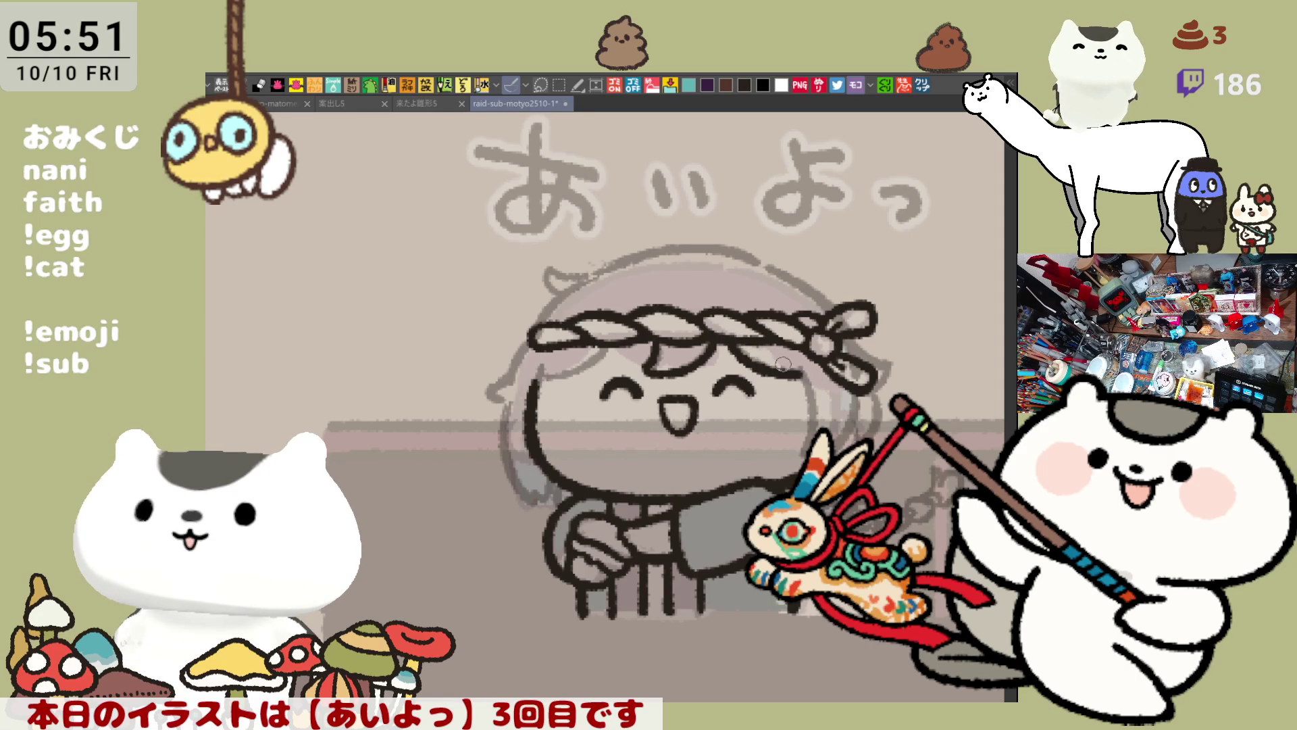
Ink the upper-right hair arc after several retries and save the file
drag(771, 265, 845, 320)
key(ctrl+z)
drag(760, 260, 823, 288)
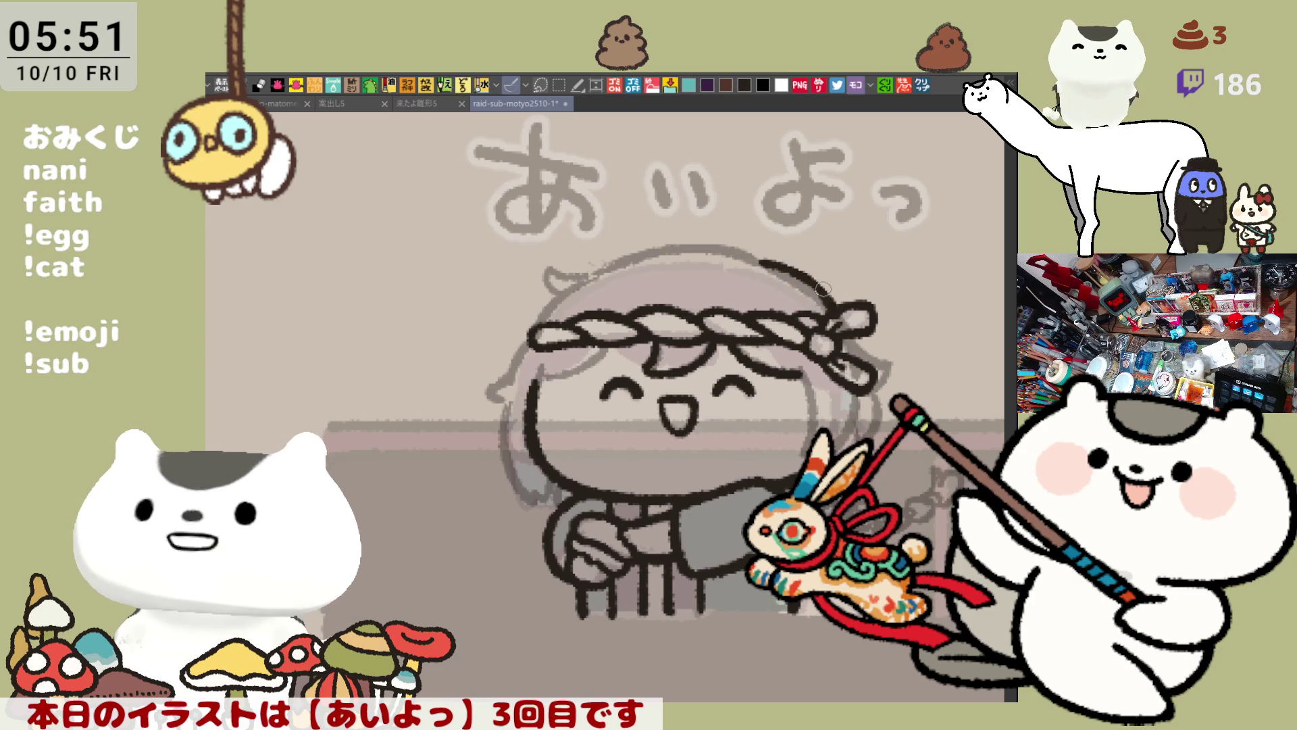
key(ctrl+z)
mouse_move(750, 259)
mouse_down()
mouse_move(845, 321)
mouse_move(784, 270)
mouse_move(823, 284)
mouse_up()
key(ctrl+z)
key(ctrl+z)
drag(750, 259, 838, 321)
key(ctrl+z)
drag(755, 261, 834, 314)
key(ctrl+z)
drag(755, 259, 823, 298)
key(ctrl+z)
drag(755, 258, 844, 316)
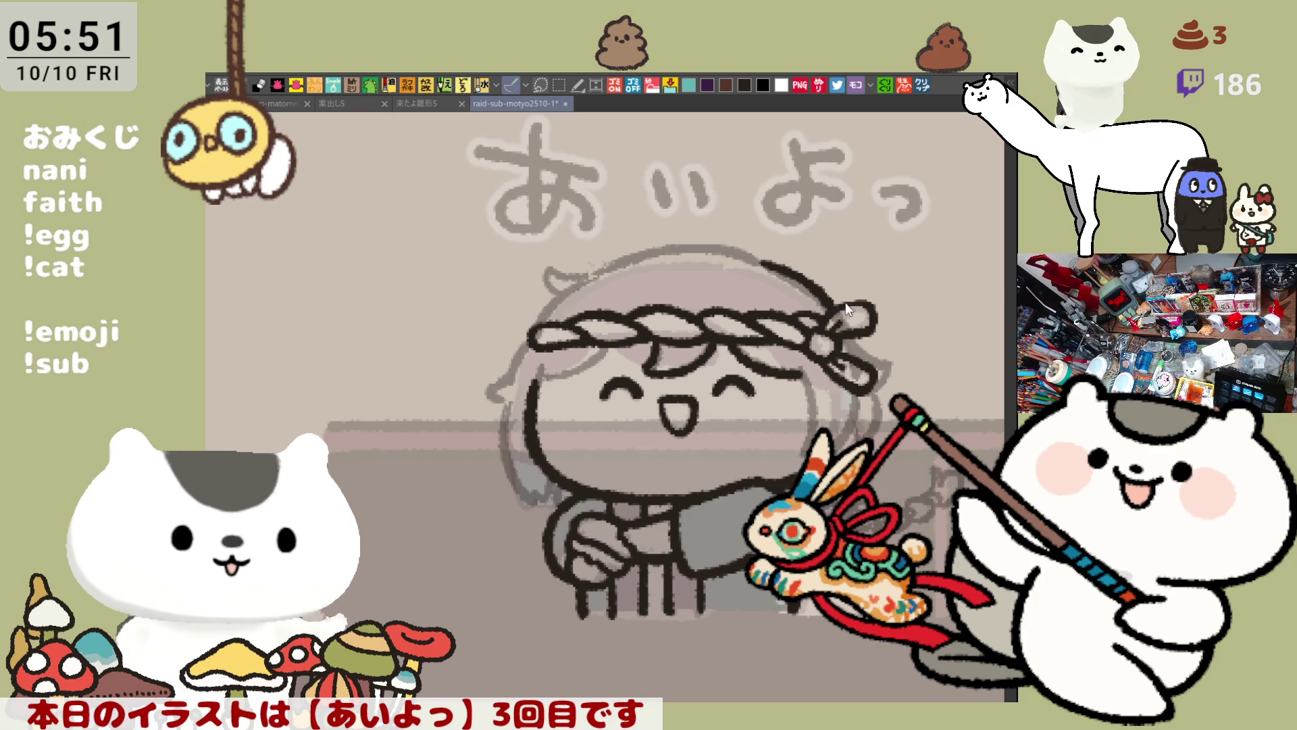
key(ctrl+s)
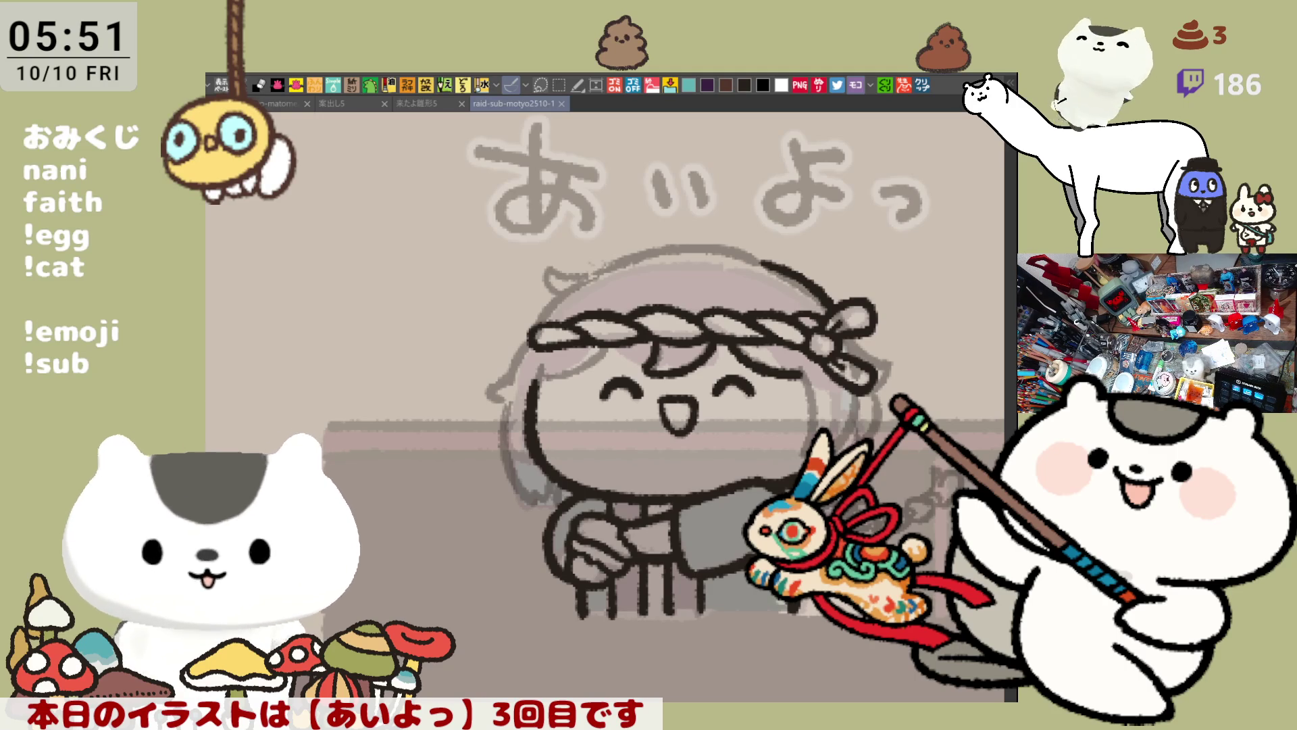
click(923, 85)
scroll(615, 434, up, 2)
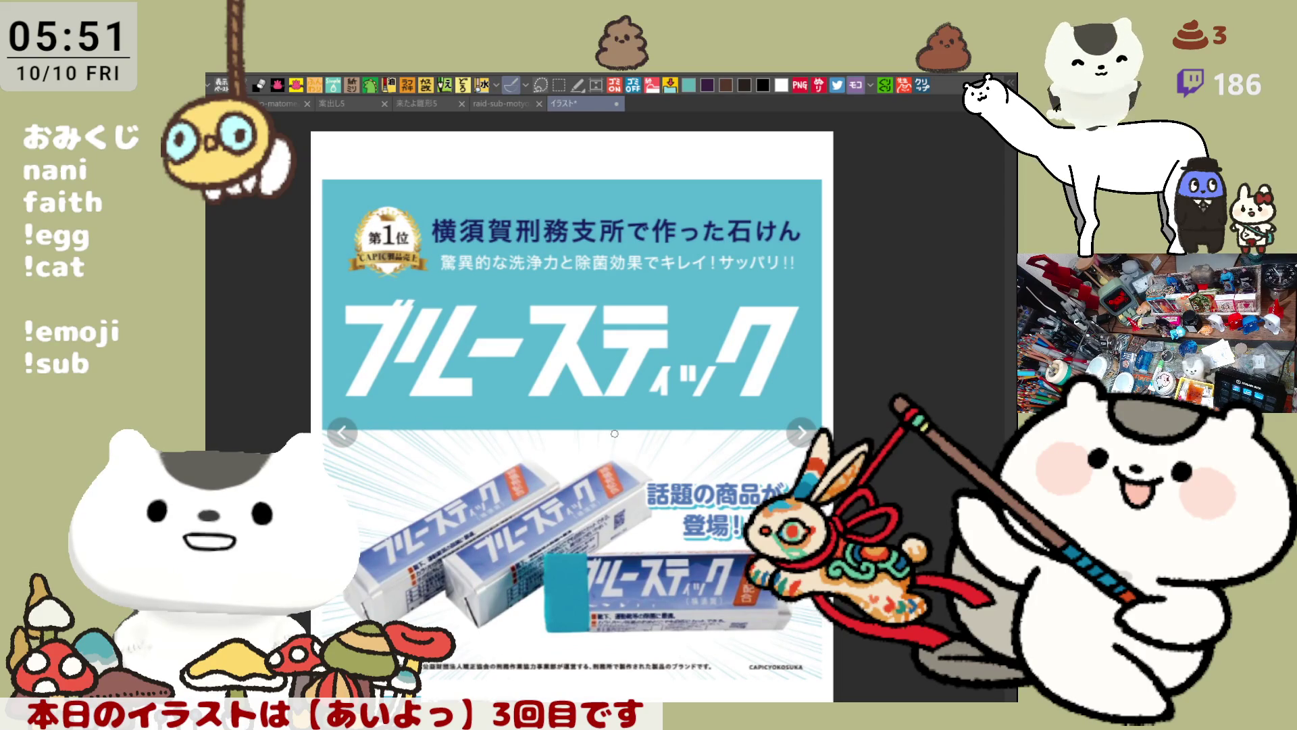
scroll(716, 462, down, 2)
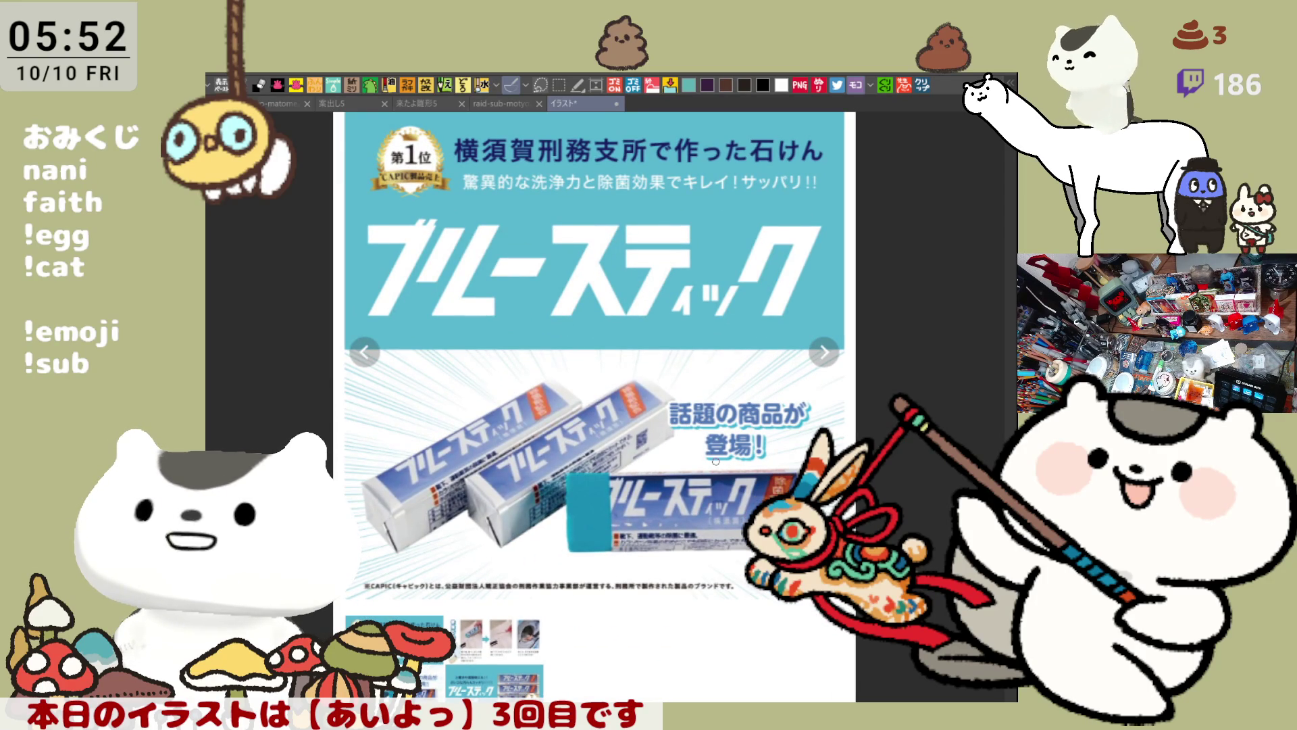
scroll(716, 461, up, 1)
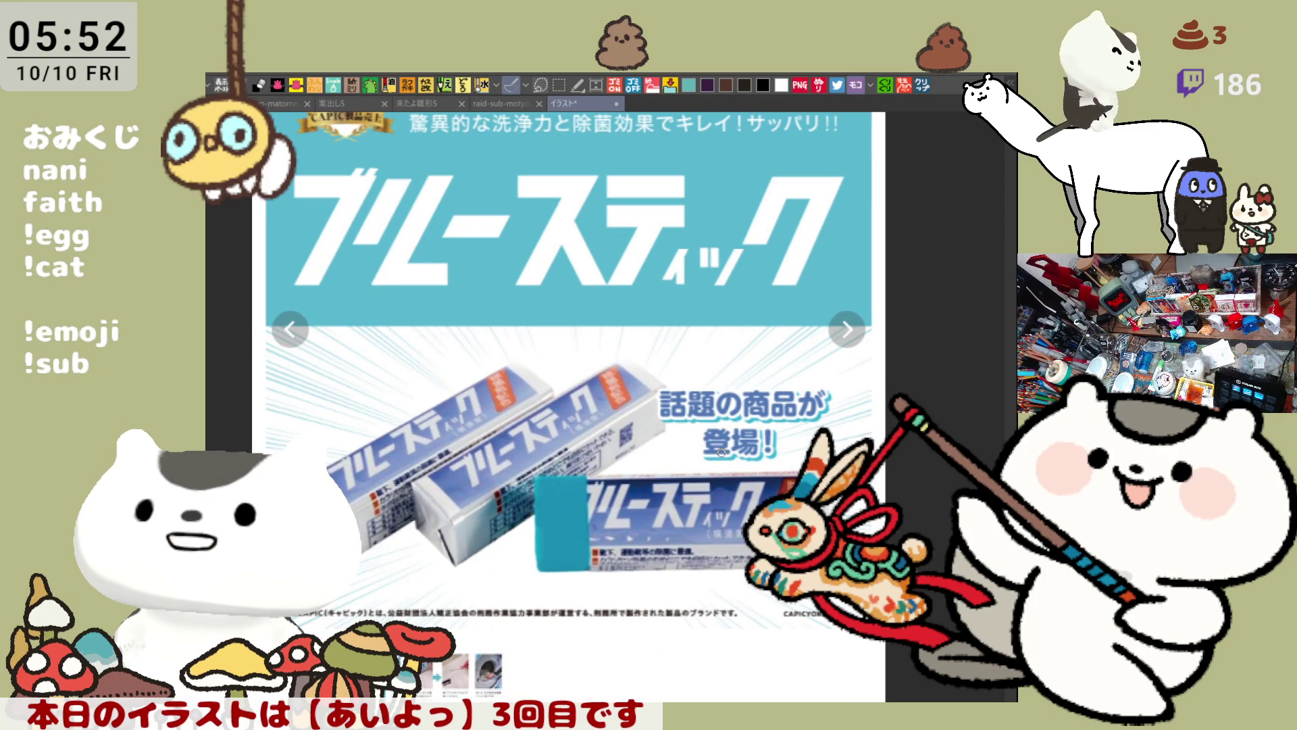
scroll(540, 521, up, 2)
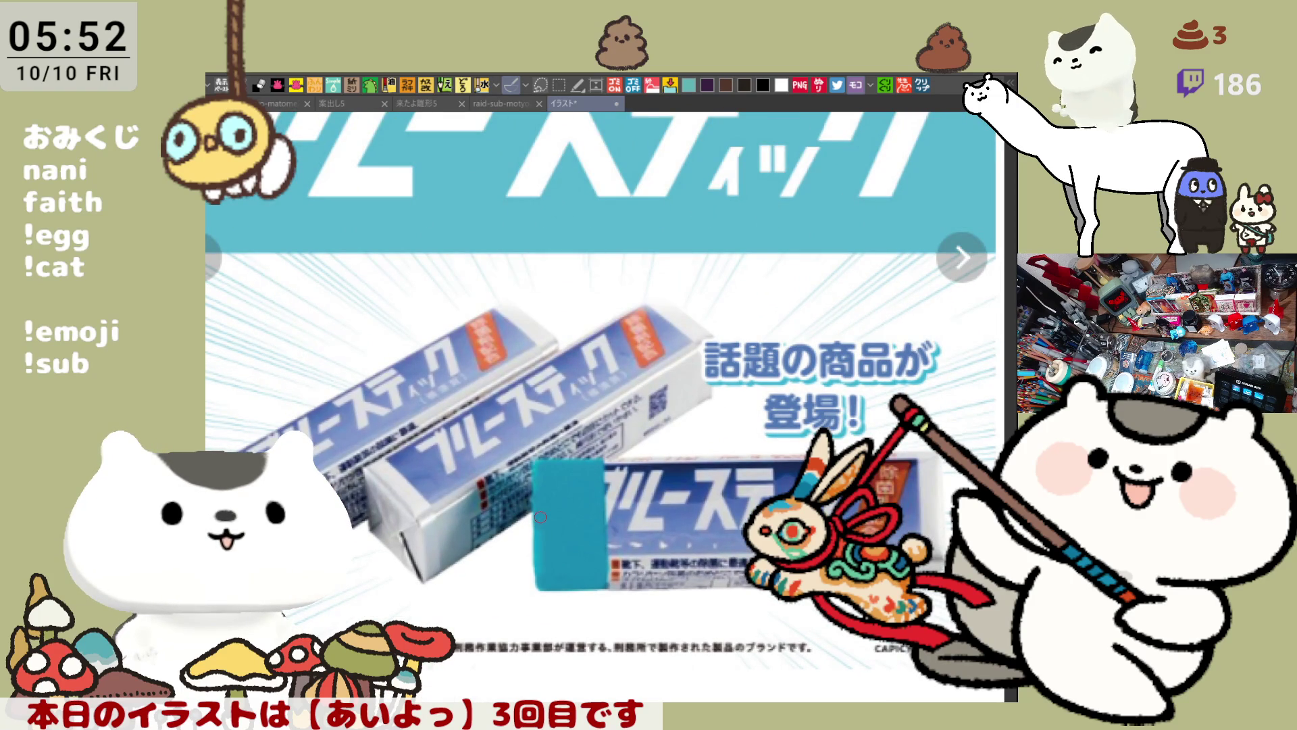
scroll(540, 517, down, 4)
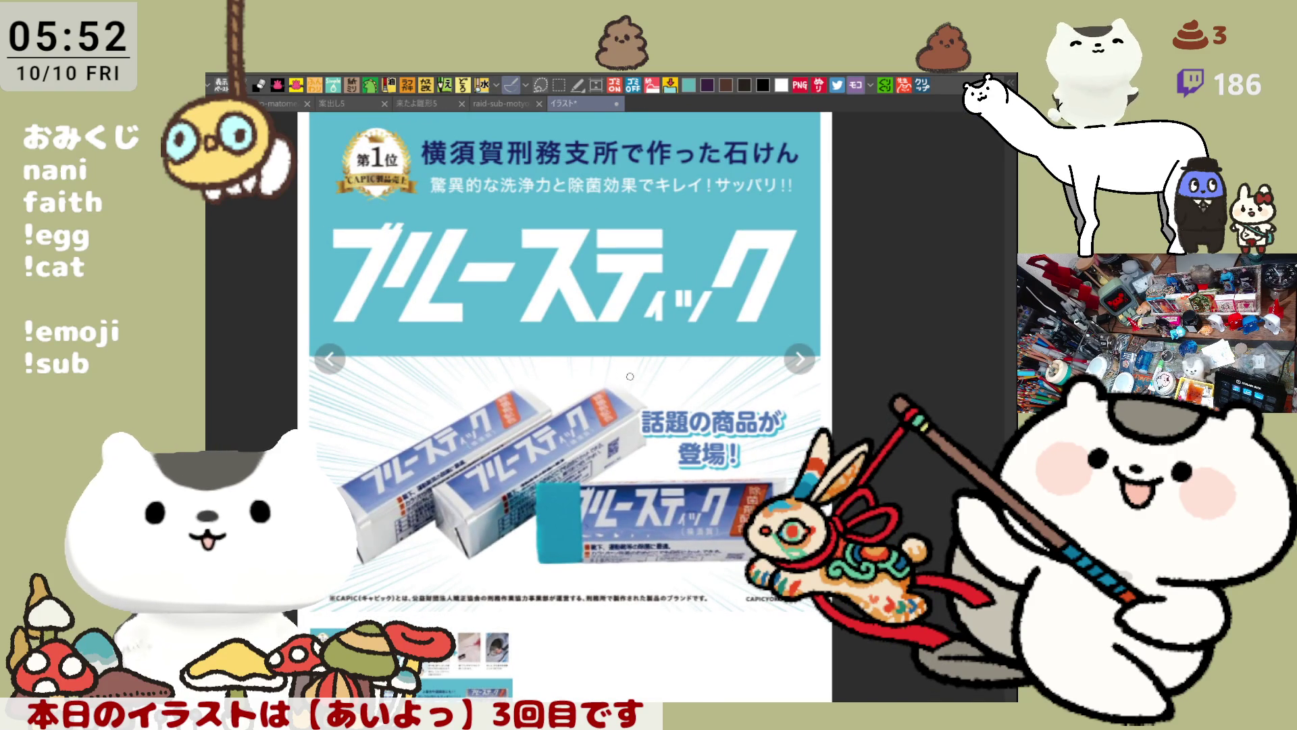
drag(596, 290, 579, 346)
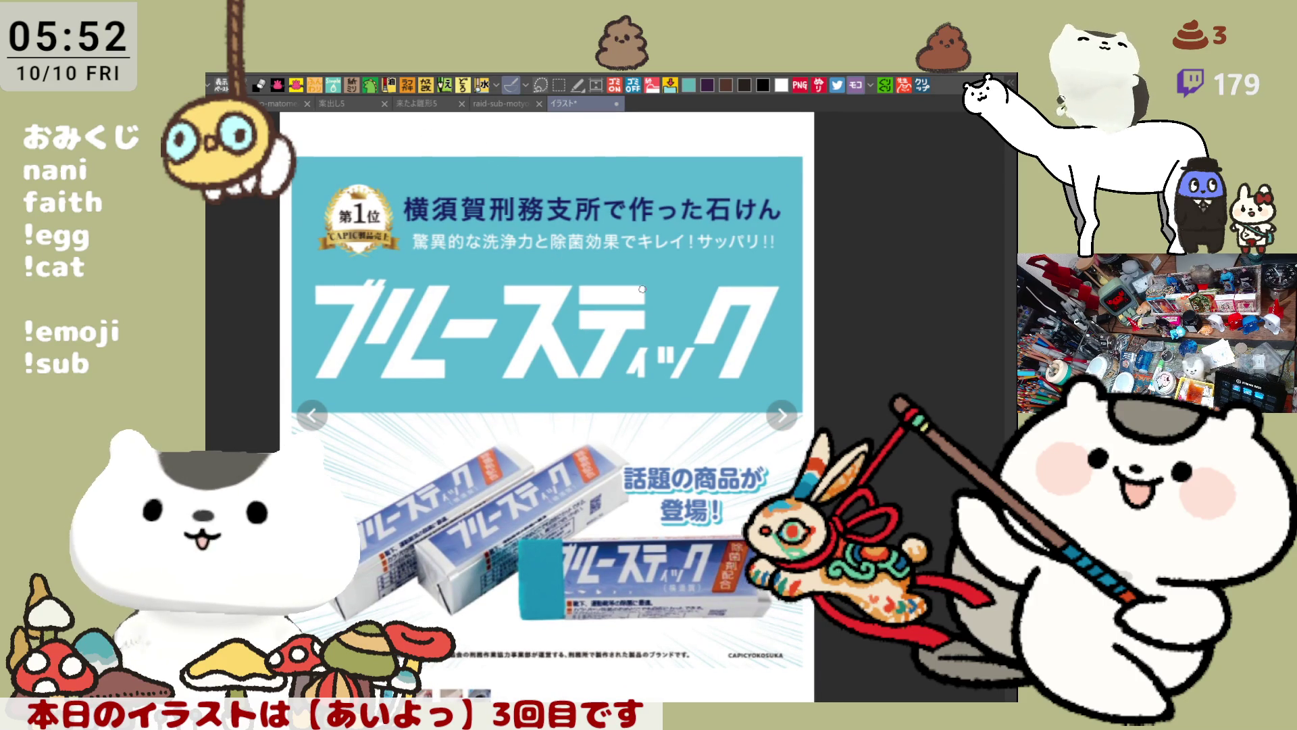
scroll(642, 289, up, 3)
key(ctrl+w)
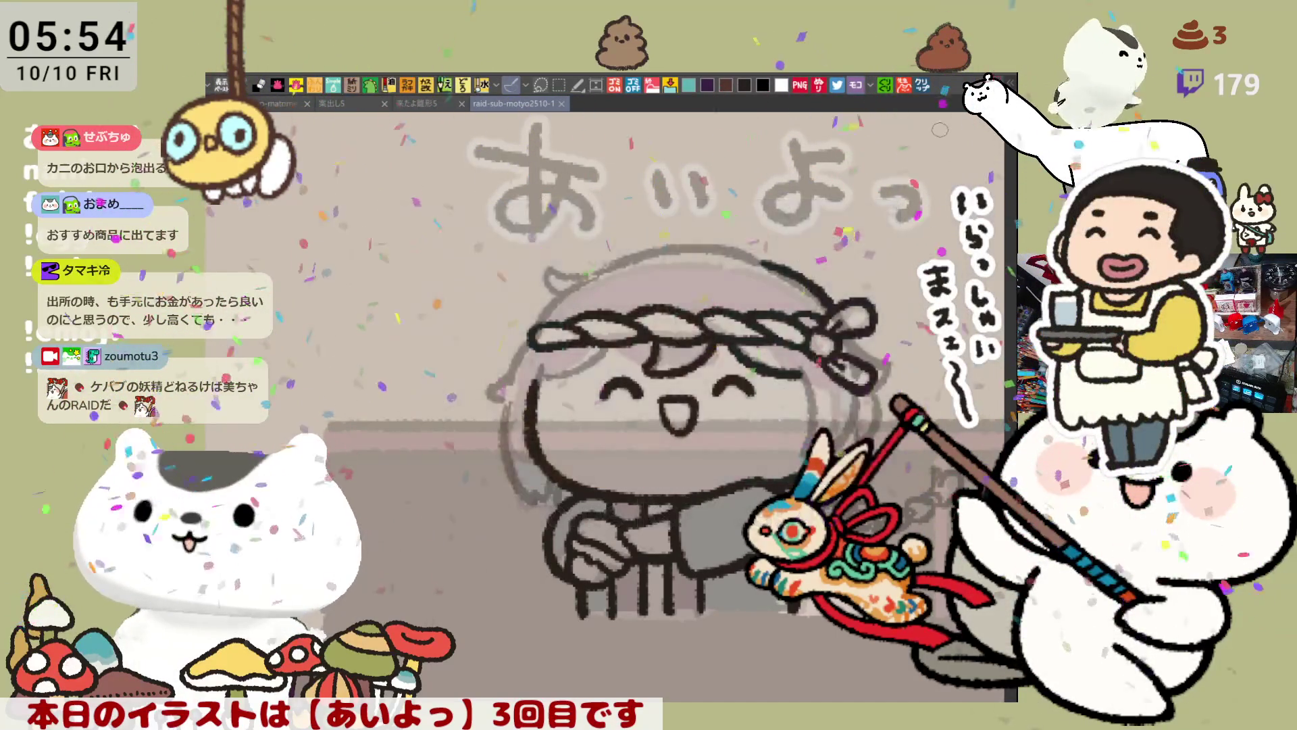
Paste the copied crab-soap product page as a new canvas
key(ctrl+v)
Zoom in on the pasted crab-soap listing screenshot
scroll(528, 371, up, 4)
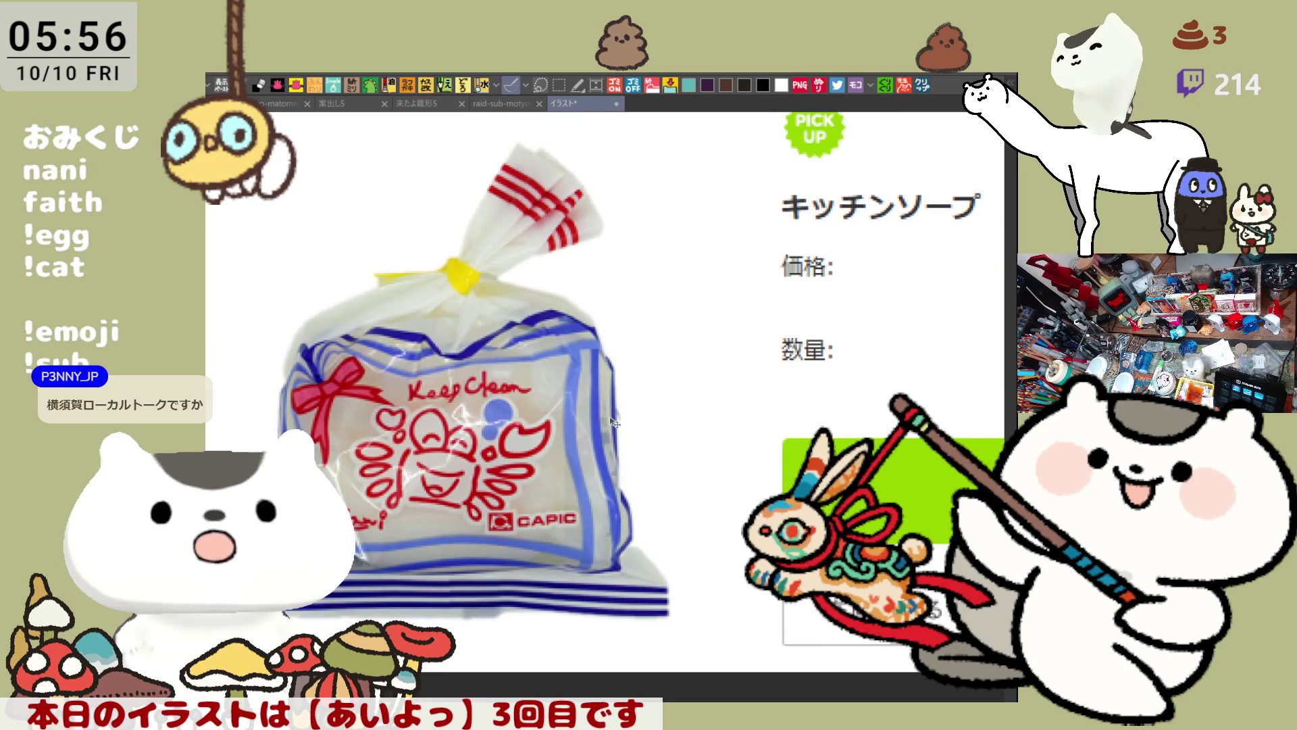
Zoom out and pan across the product page, then close the crab-soap canvas
scroll(600, 421, down, 1)
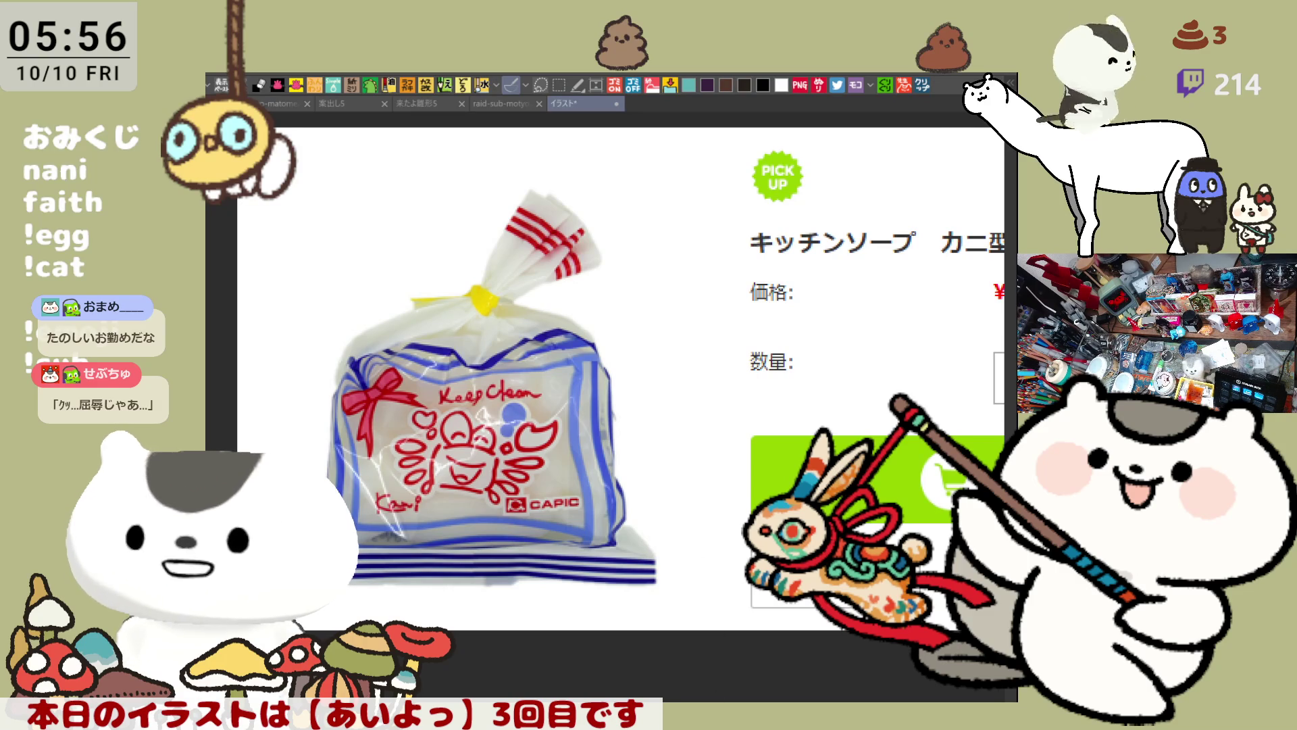
drag(609, 379, 538, 374)
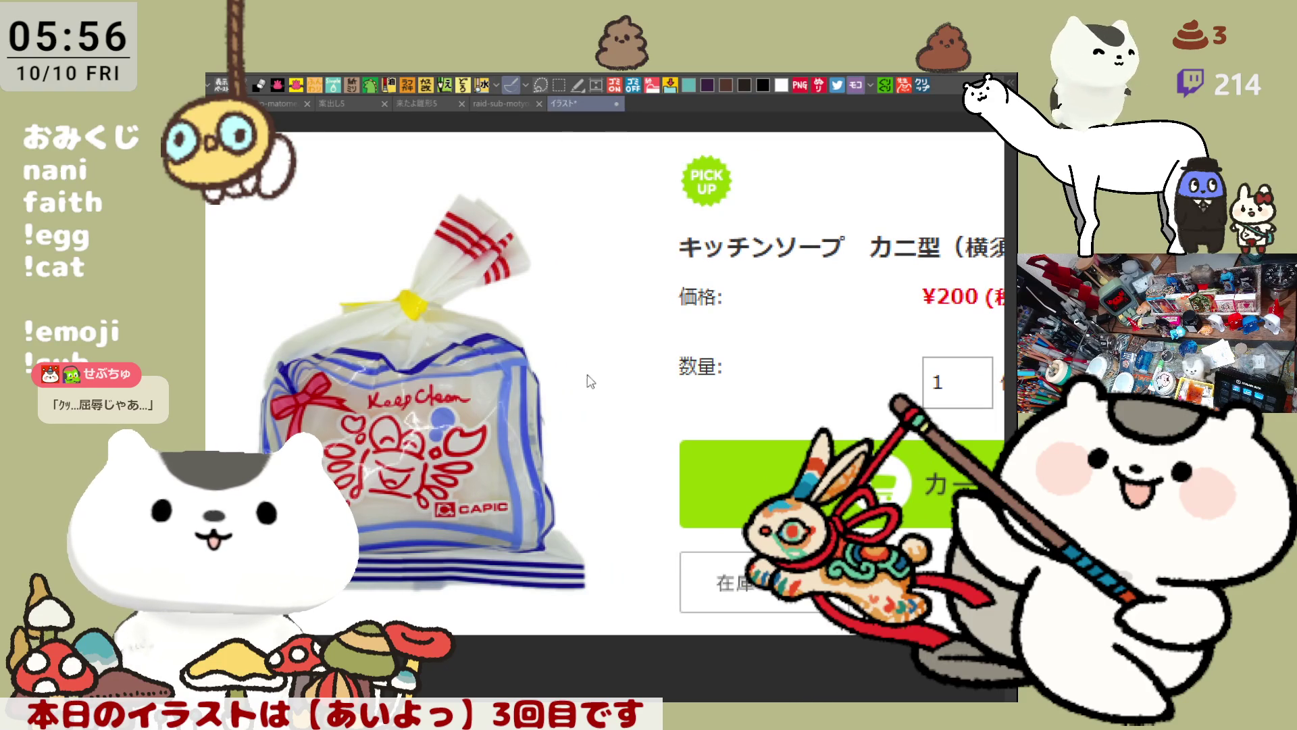
key(ctrl+w)
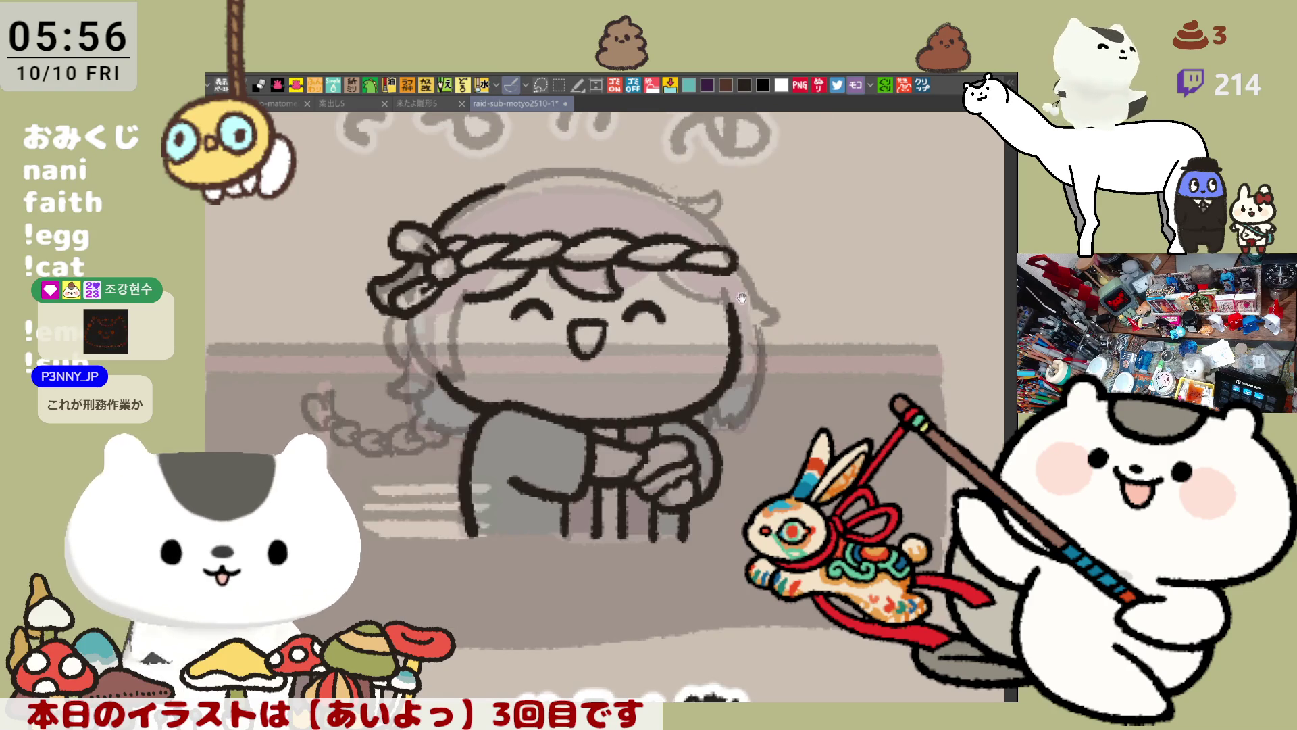
Mirror the illustration view horizontally and open the character reference sheet canvas
key(h)
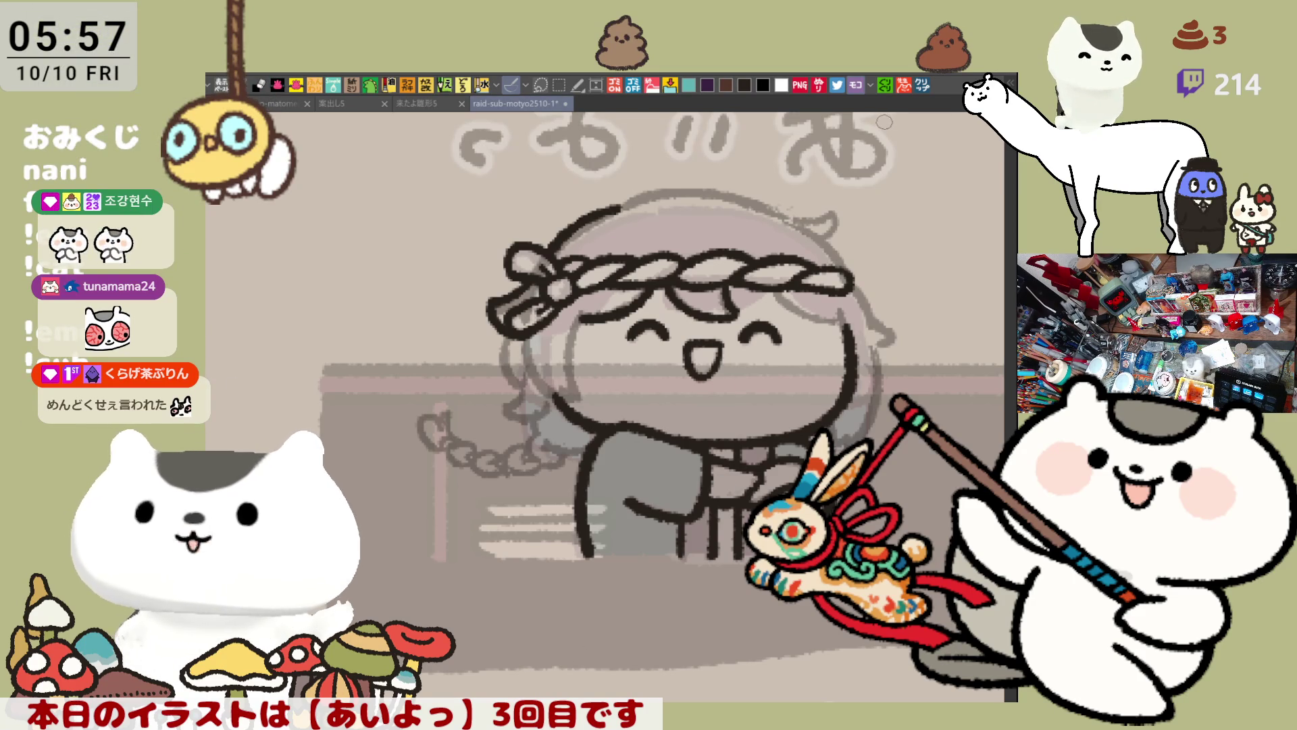
click(926, 84)
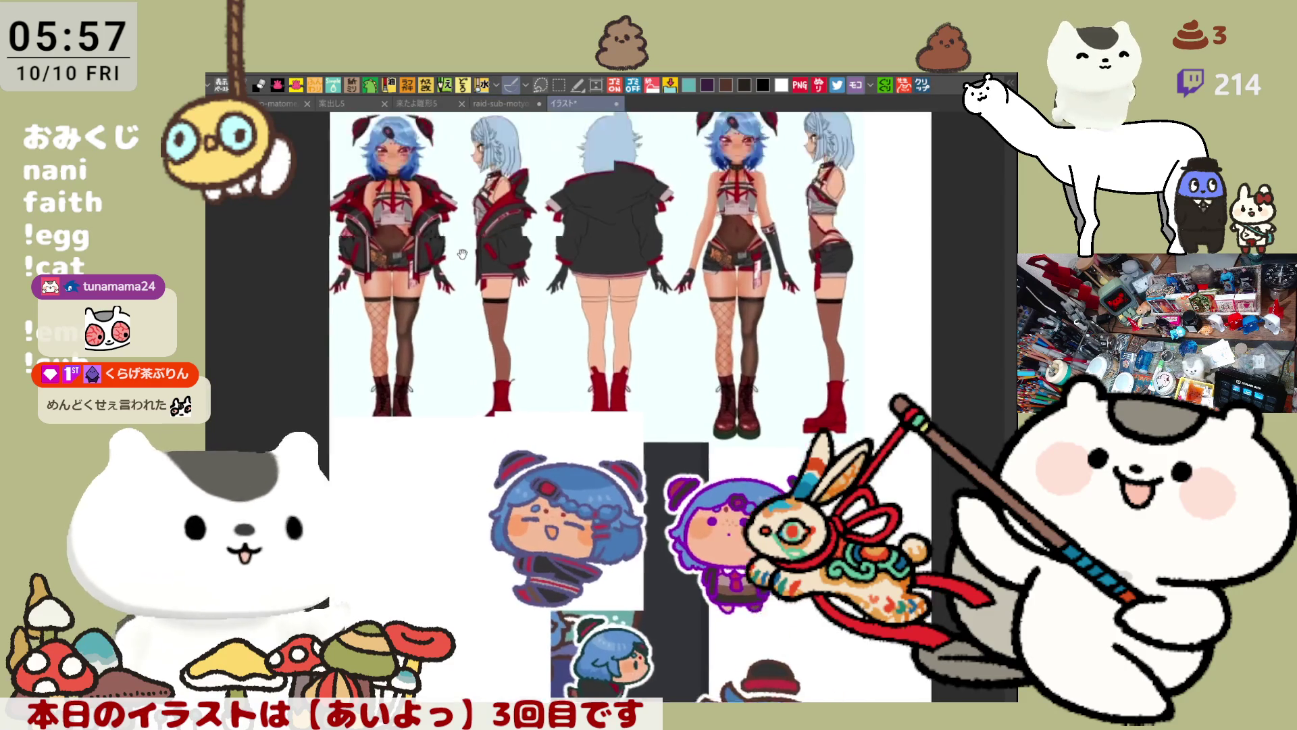
Zoom in on the reference character's face, and undo a first white ring on the forehead
scroll(392, 338, up, 10)
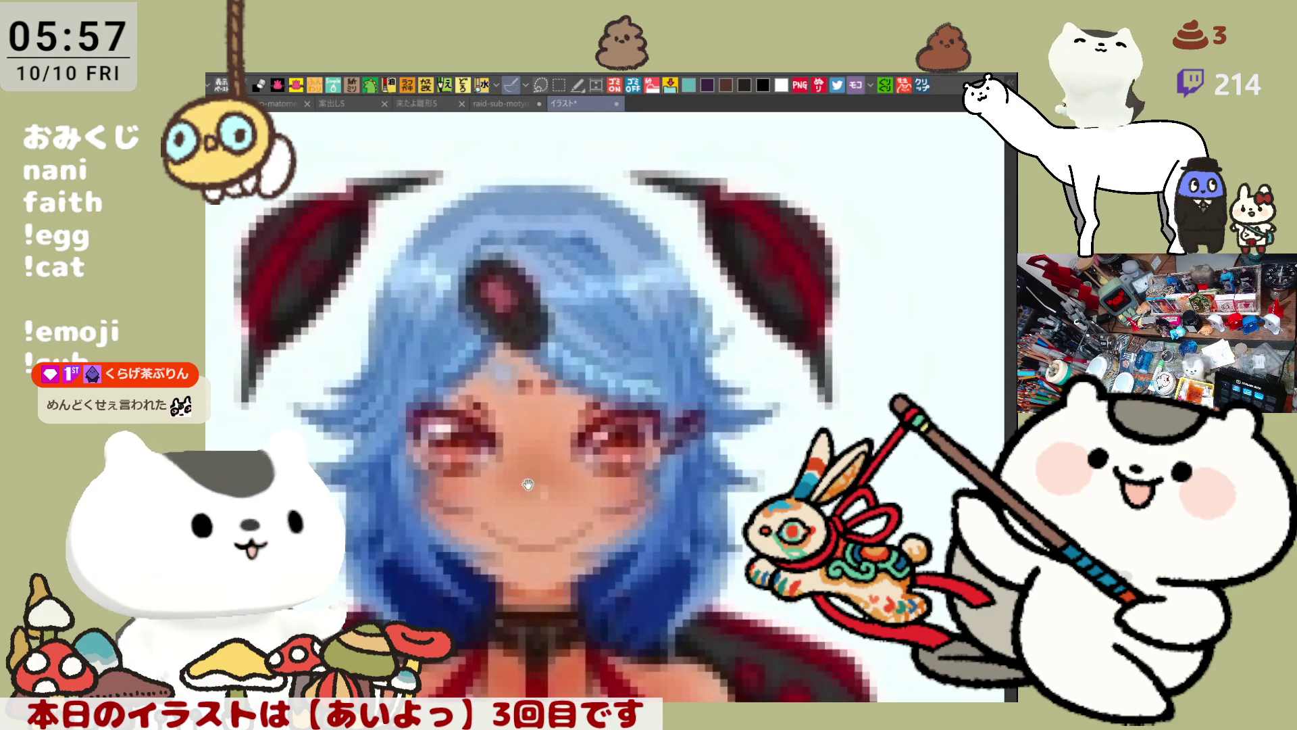
drag(528, 484, 569, 423)
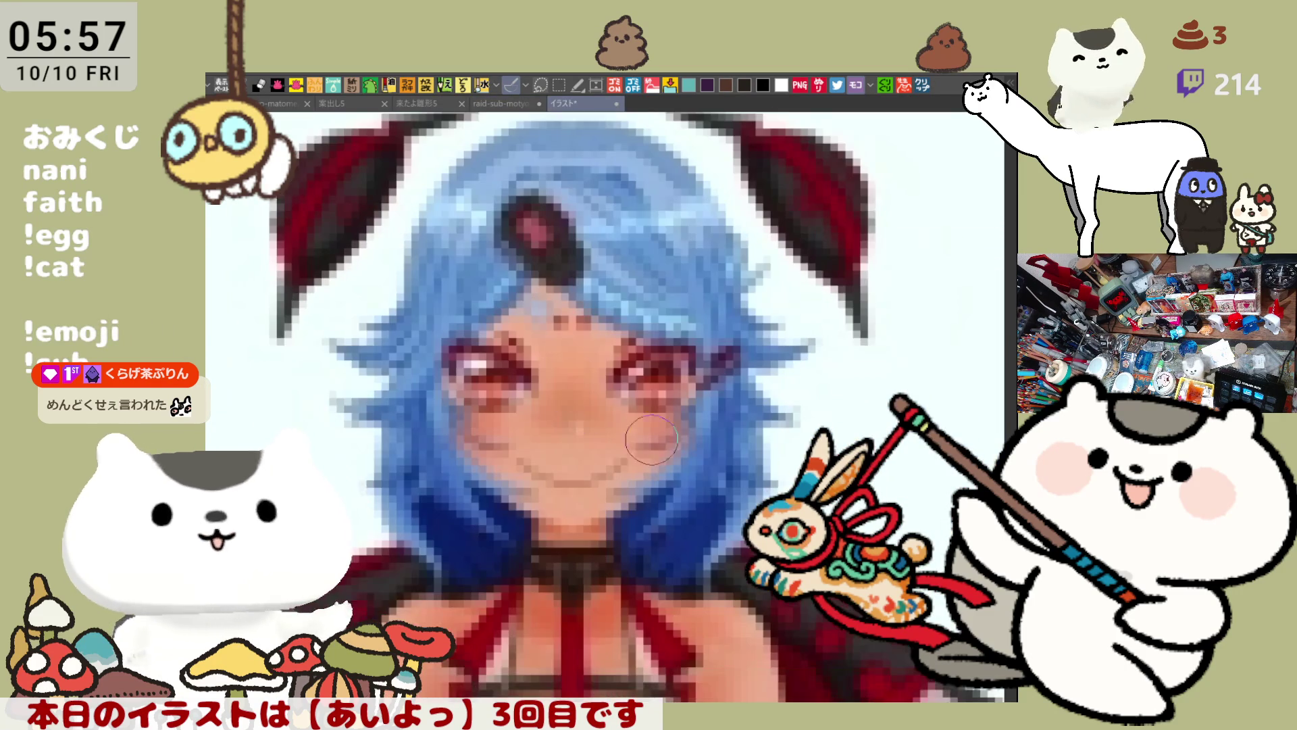
drag(690, 437, 660, 477)
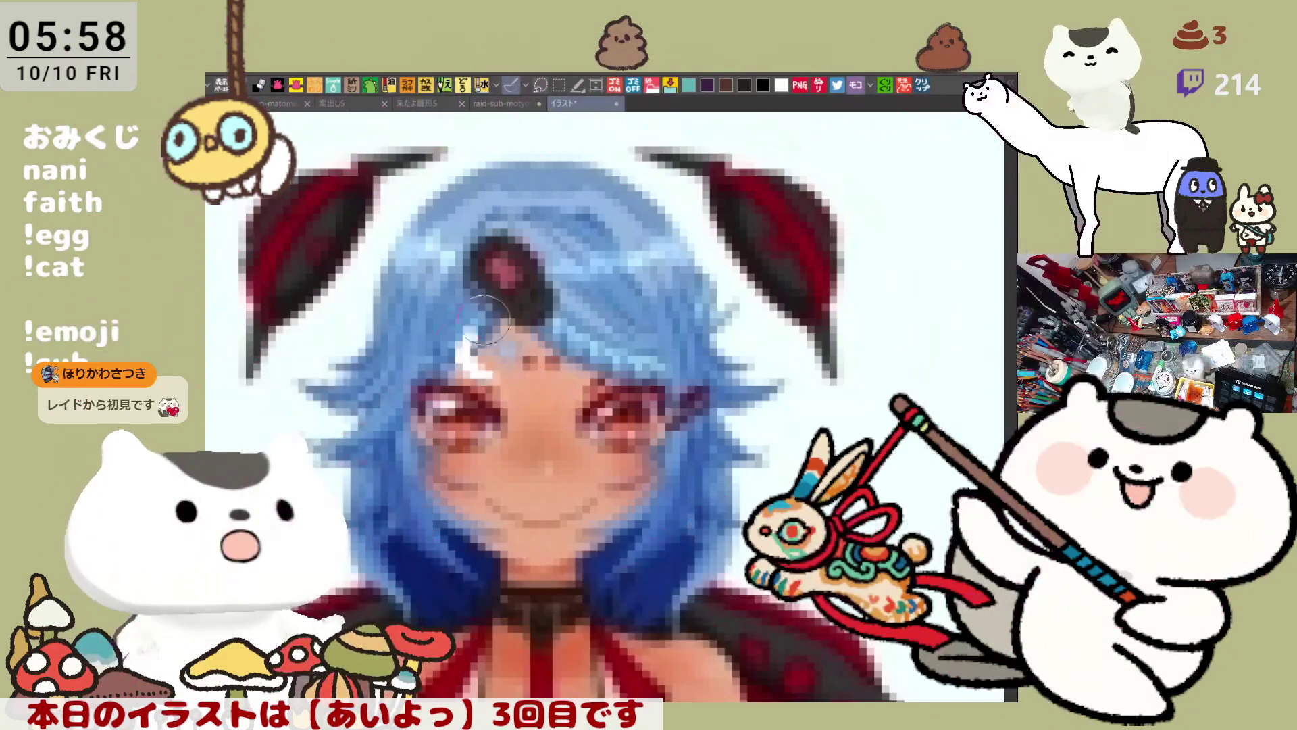
drag(485, 321, 483, 324)
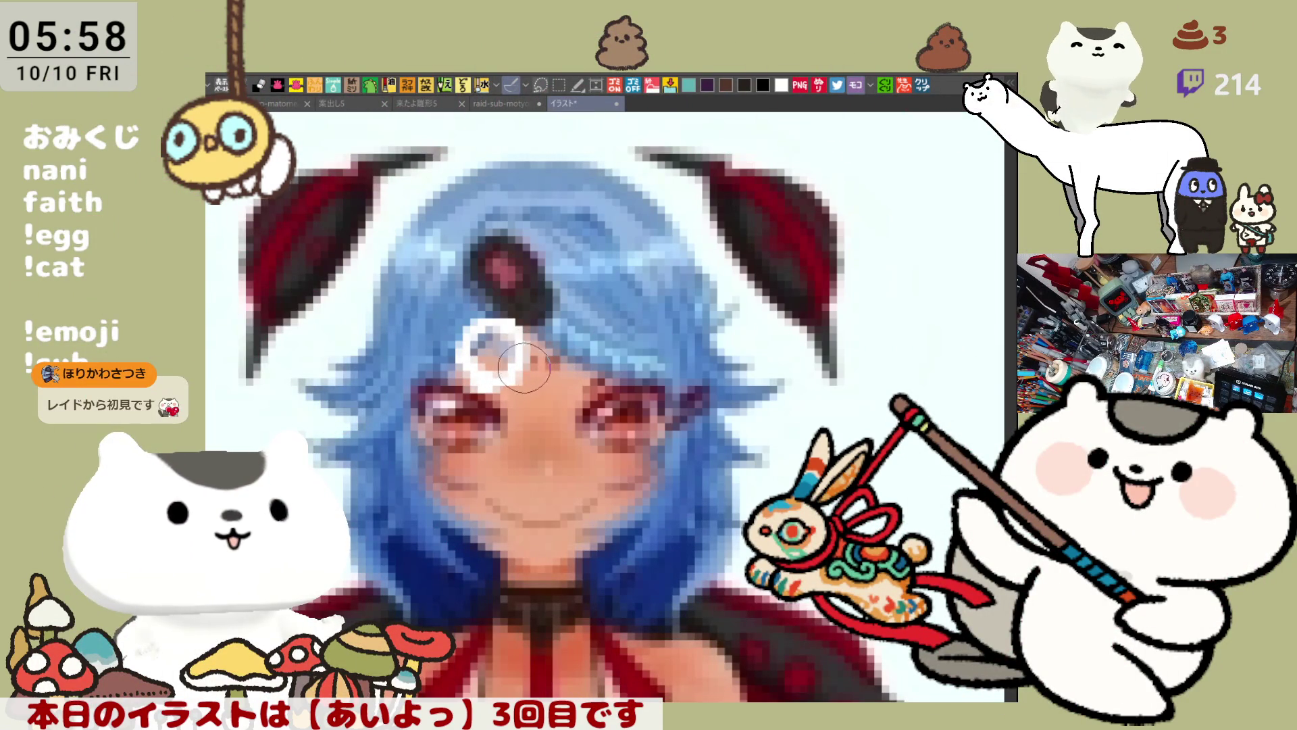
key(ctrl+z)
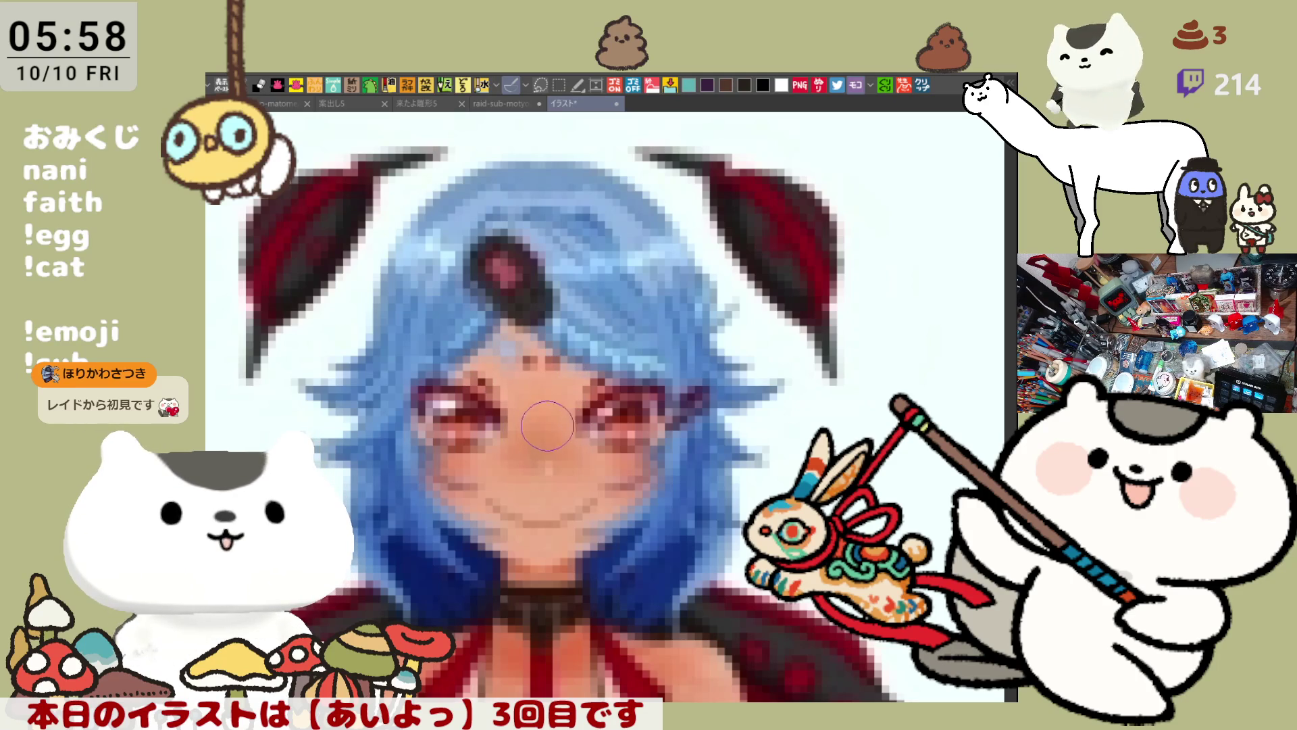
Circle the hair beside the eye and the forehead gem in white on the reference
click(561, 433)
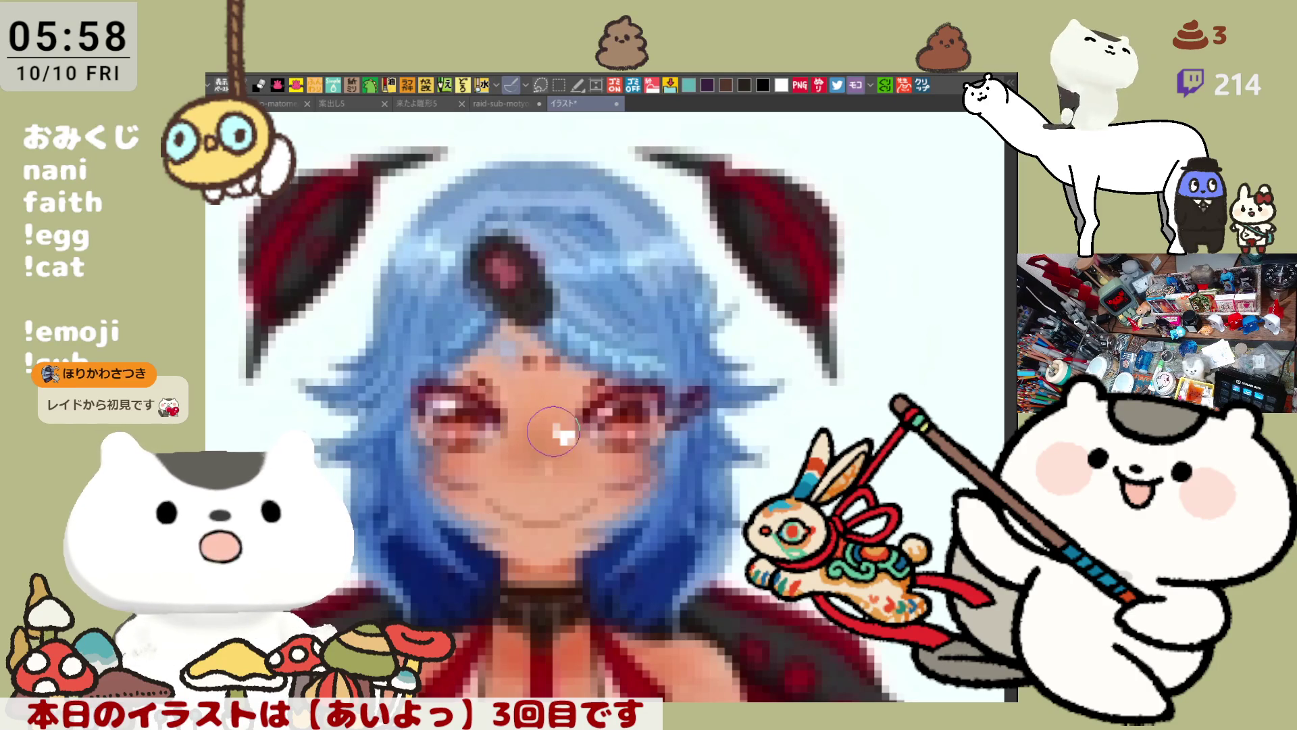
drag(519, 371, 556, 385)
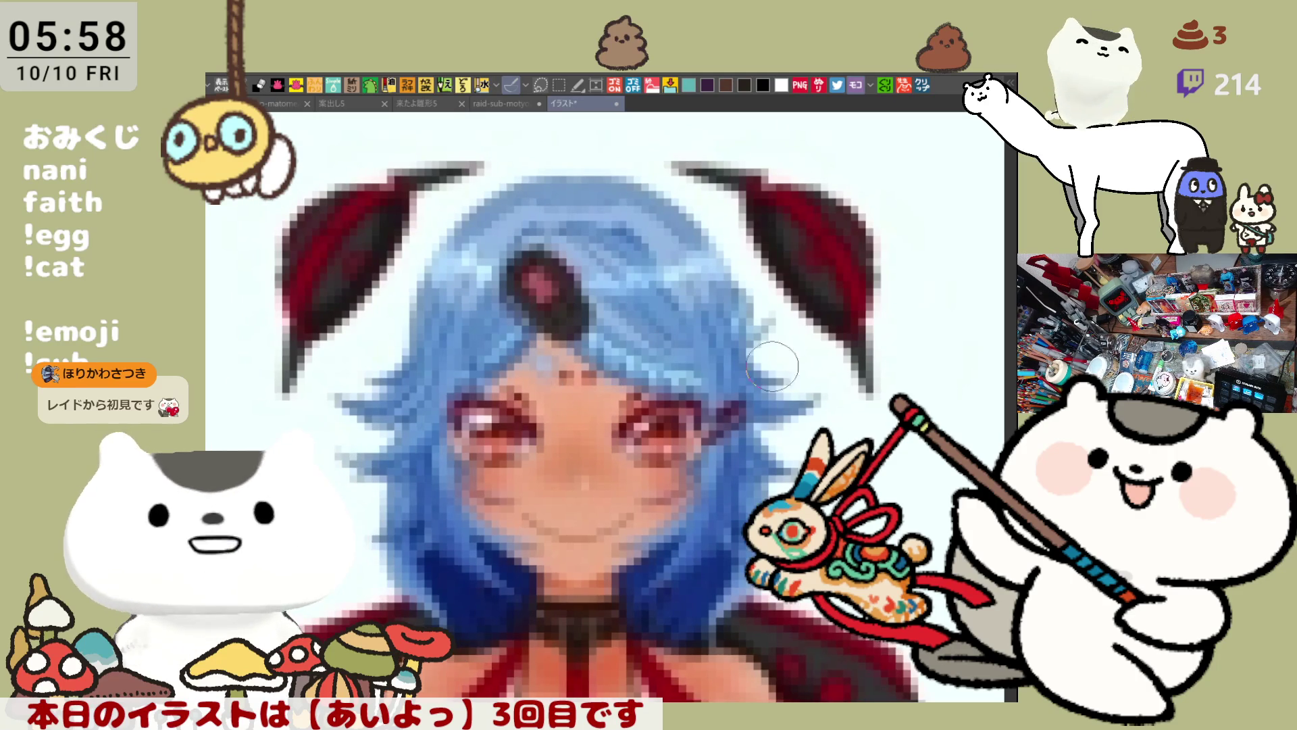
drag(738, 442, 726, 403)
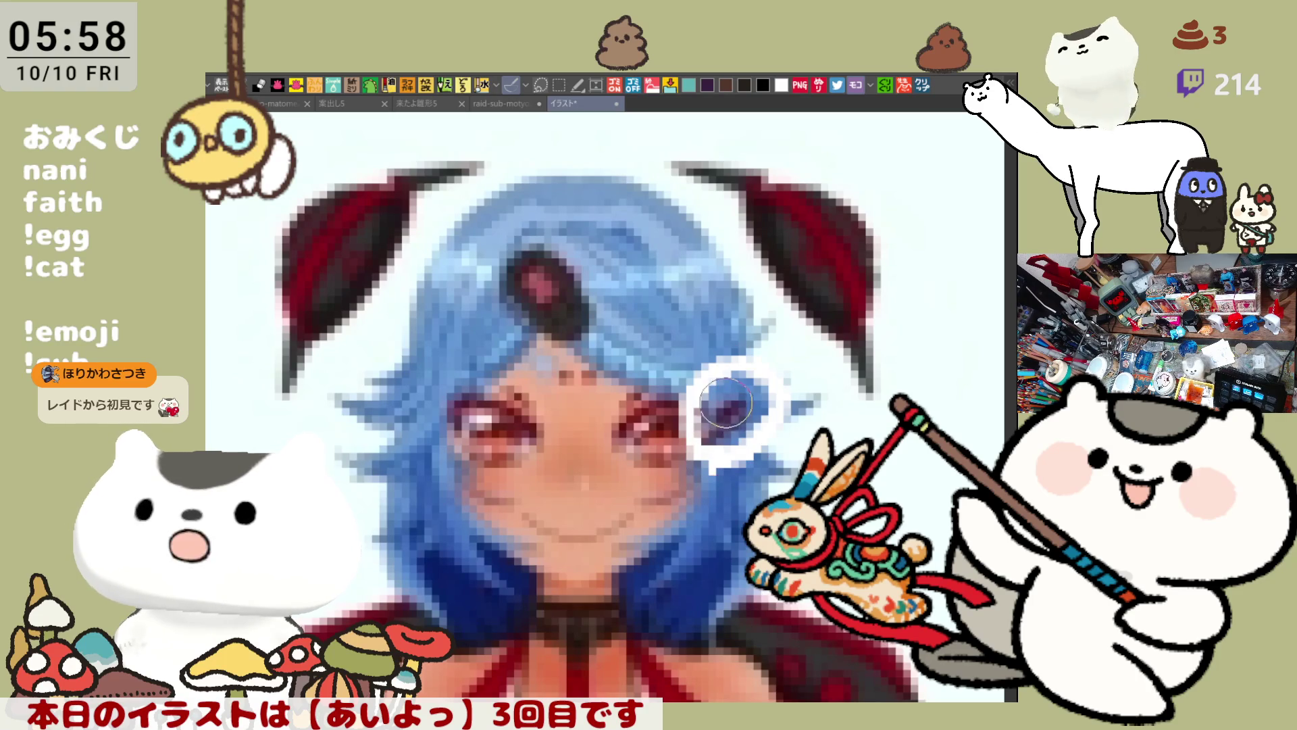
mouse_move(574, 334)
mouse_down()
mouse_move(520, 341)
mouse_move(578, 331)
mouse_move(725, 389)
mouse_move(854, 365)
mouse_move(713, 254)
mouse_move(889, 399)
mouse_up()
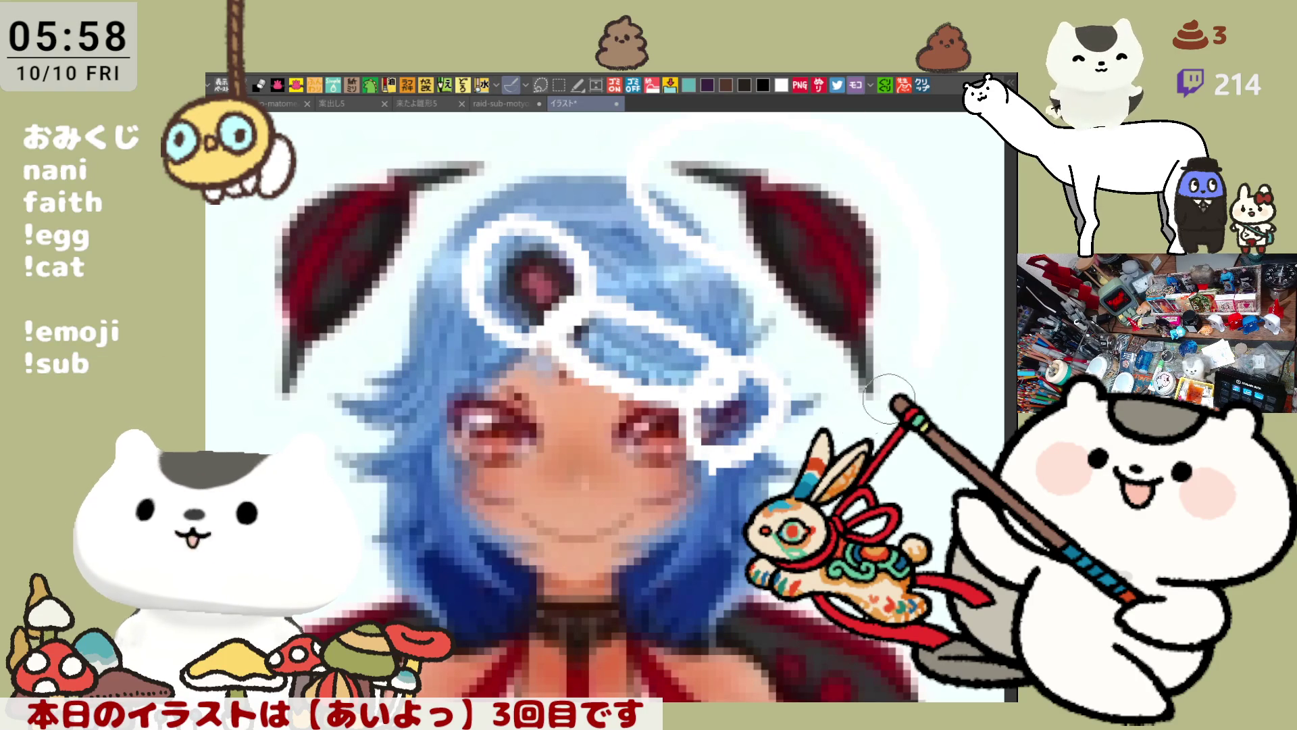
Circle both of the reference character's ears in red, then return to the headband girl illustration
mouse_move(648, 193)
mouse_down()
mouse_move(652, 179)
mouse_move(797, 395)
mouse_move(723, 338)
mouse_up()
mouse_move(377, 155)
mouse_down()
mouse_move(443, 237)
mouse_move(270, 368)
mouse_move(355, 132)
mouse_up()
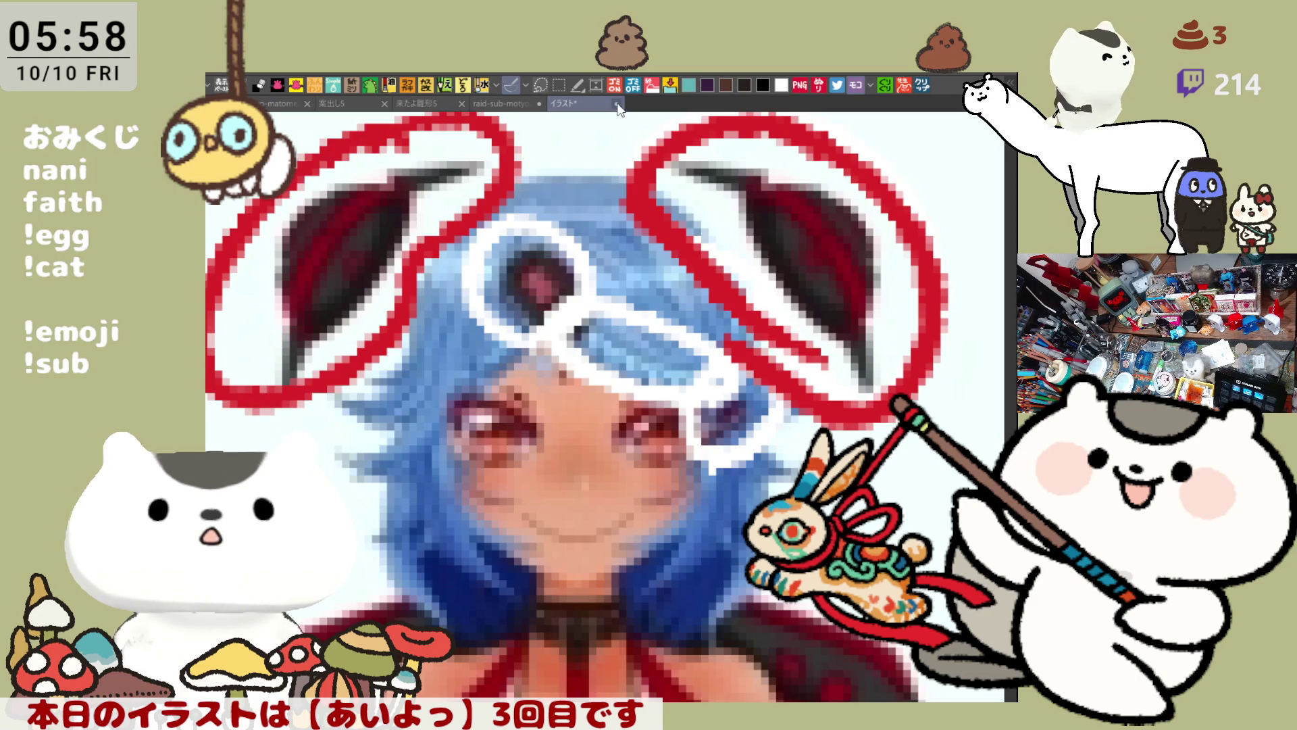
key(ctrl+shift+Tab)
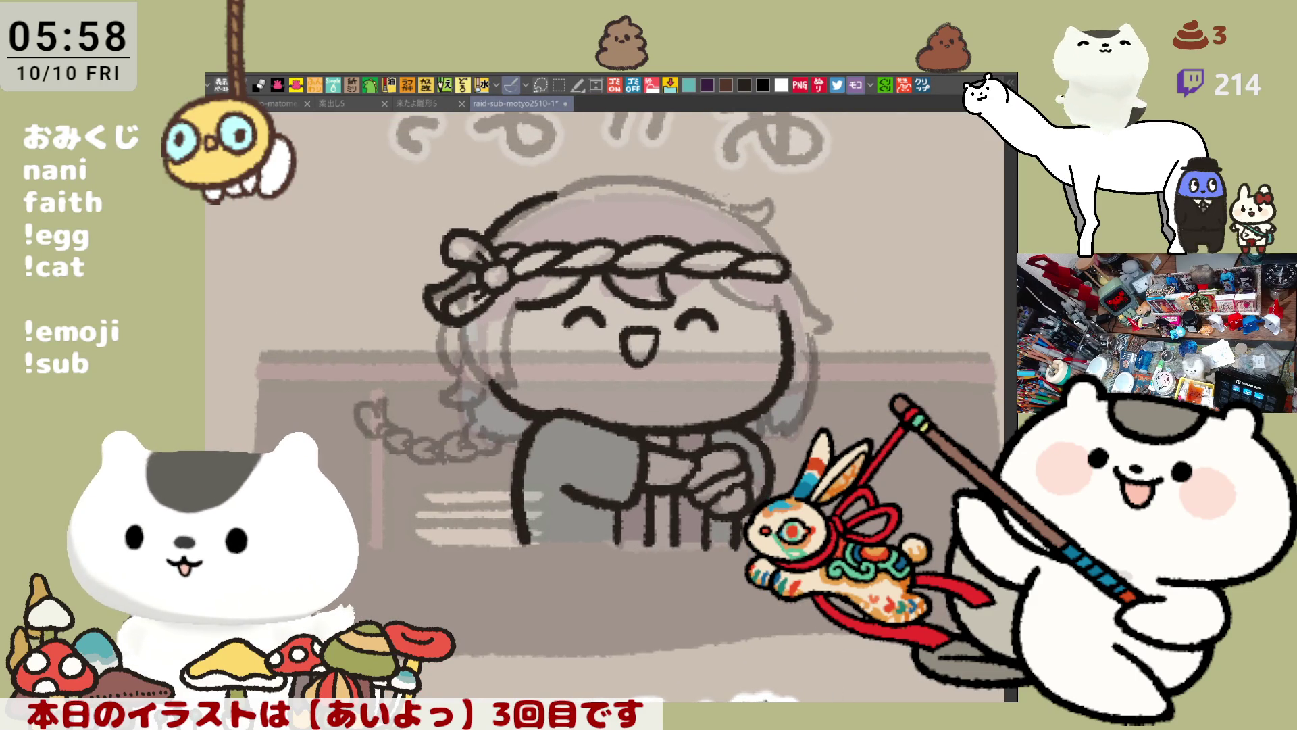
On the mirrored canvas, touch up the face outline and add a hair stroke beside it
key(h)
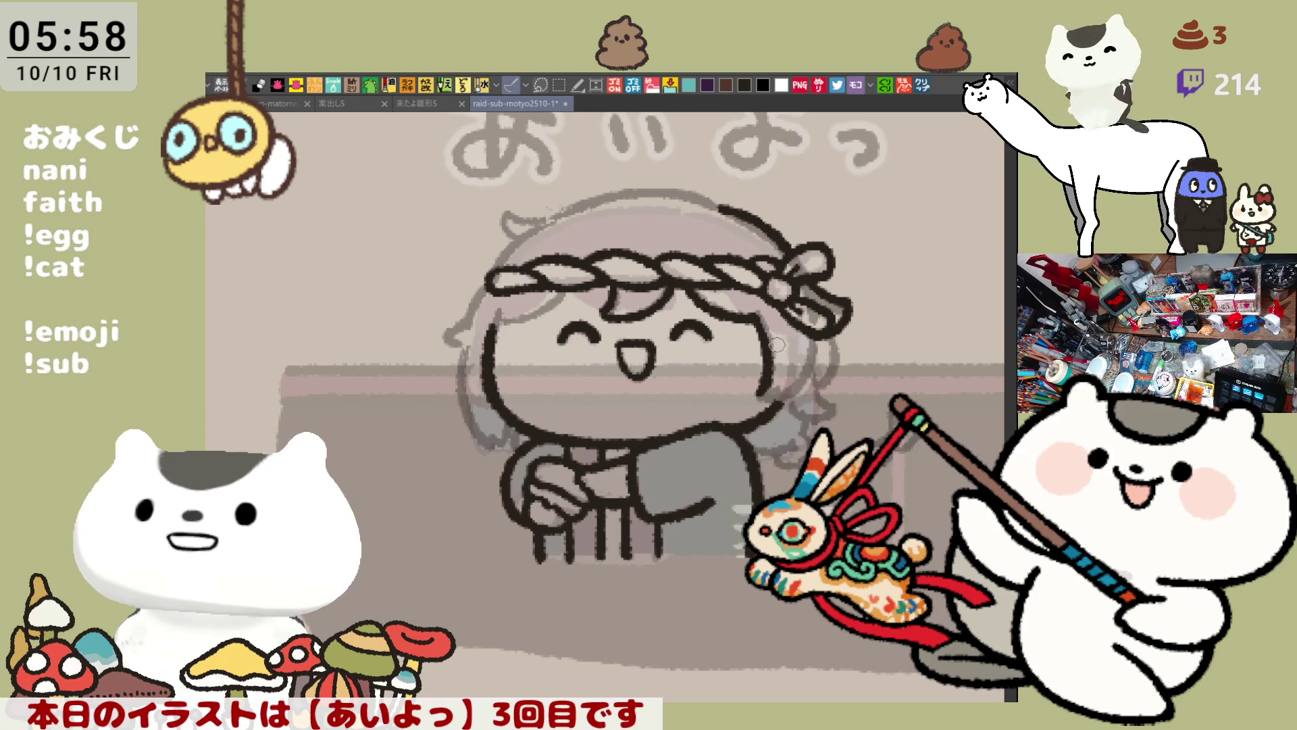
key(h)
drag(502, 370, 510, 392)
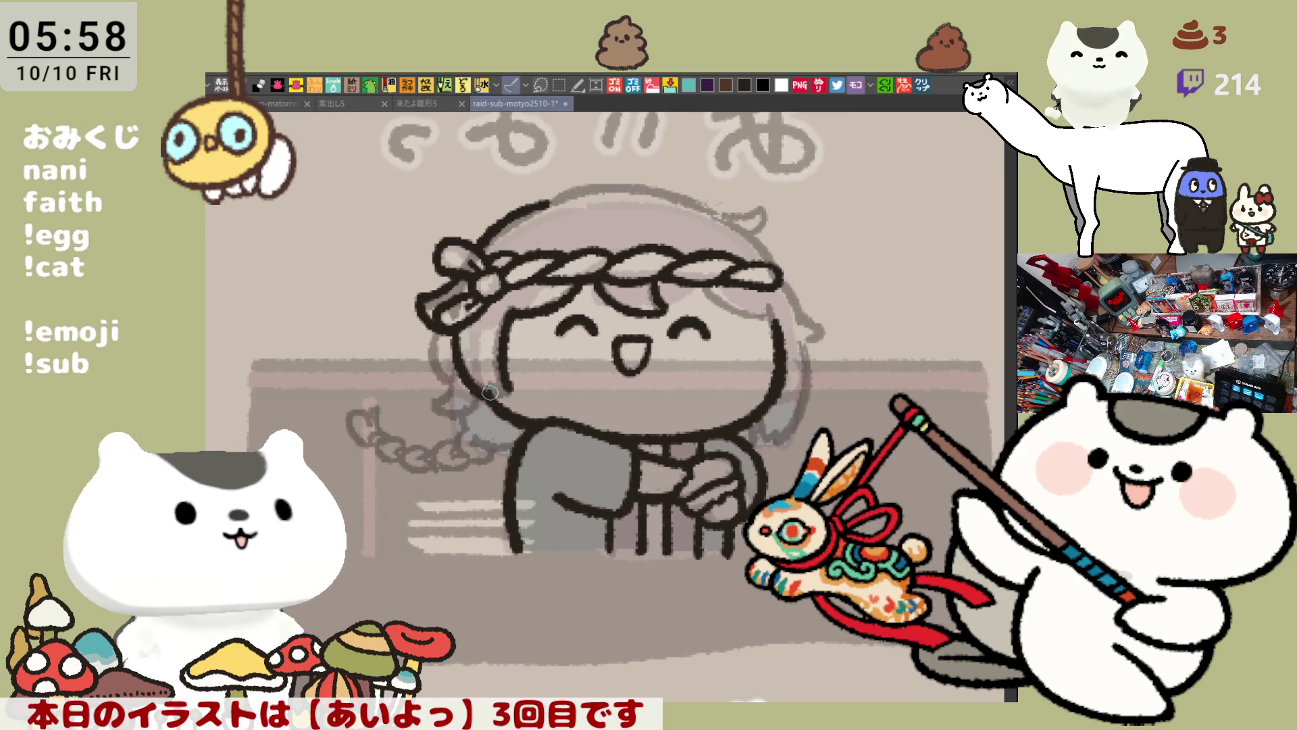
drag(457, 346, 488, 397)
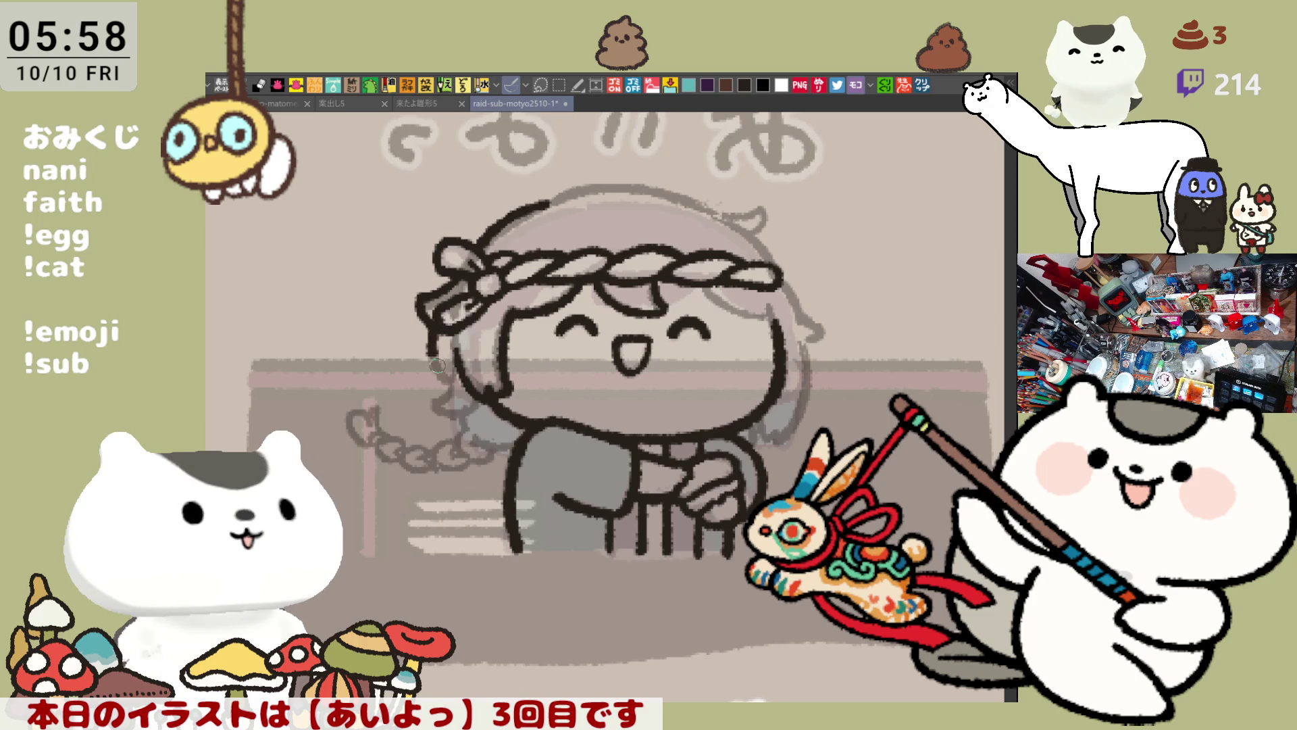
Redraw the outline down the hair's edge several times, undoing the strokes that don't look clean
drag(431, 335, 446, 375)
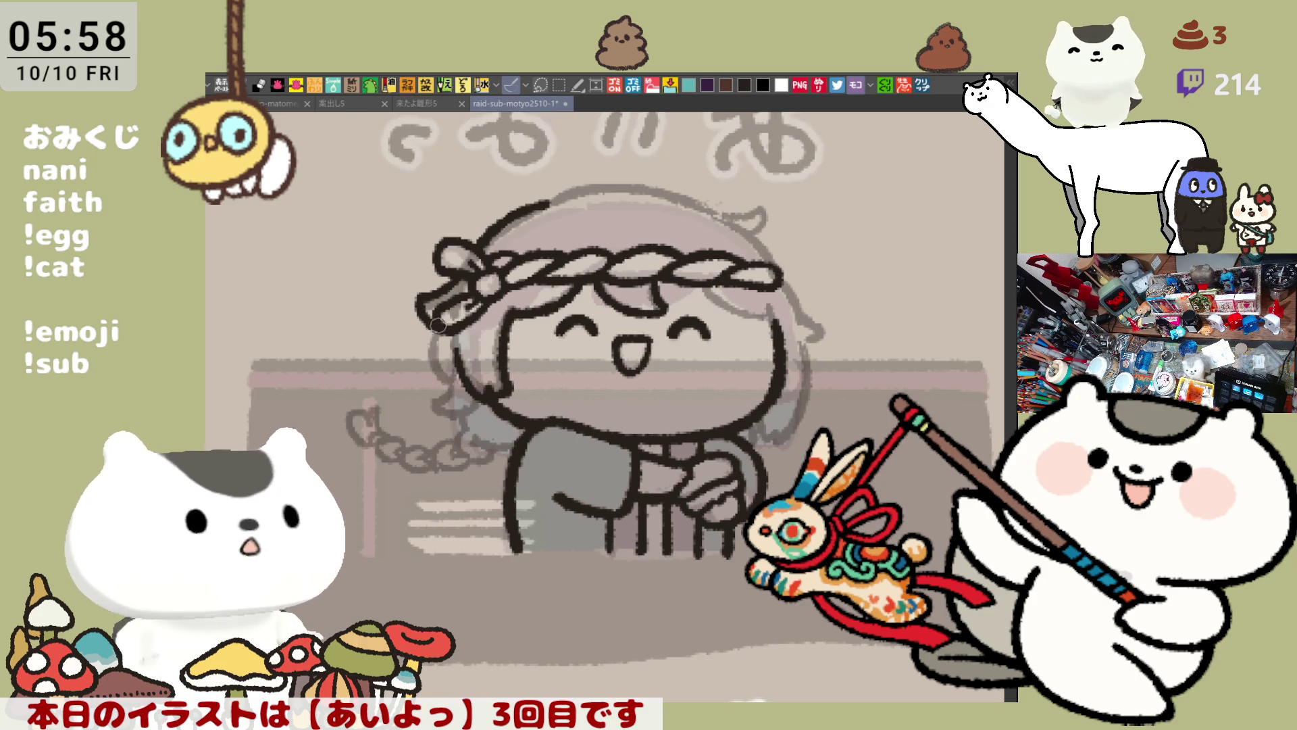
drag(445, 336, 442, 382)
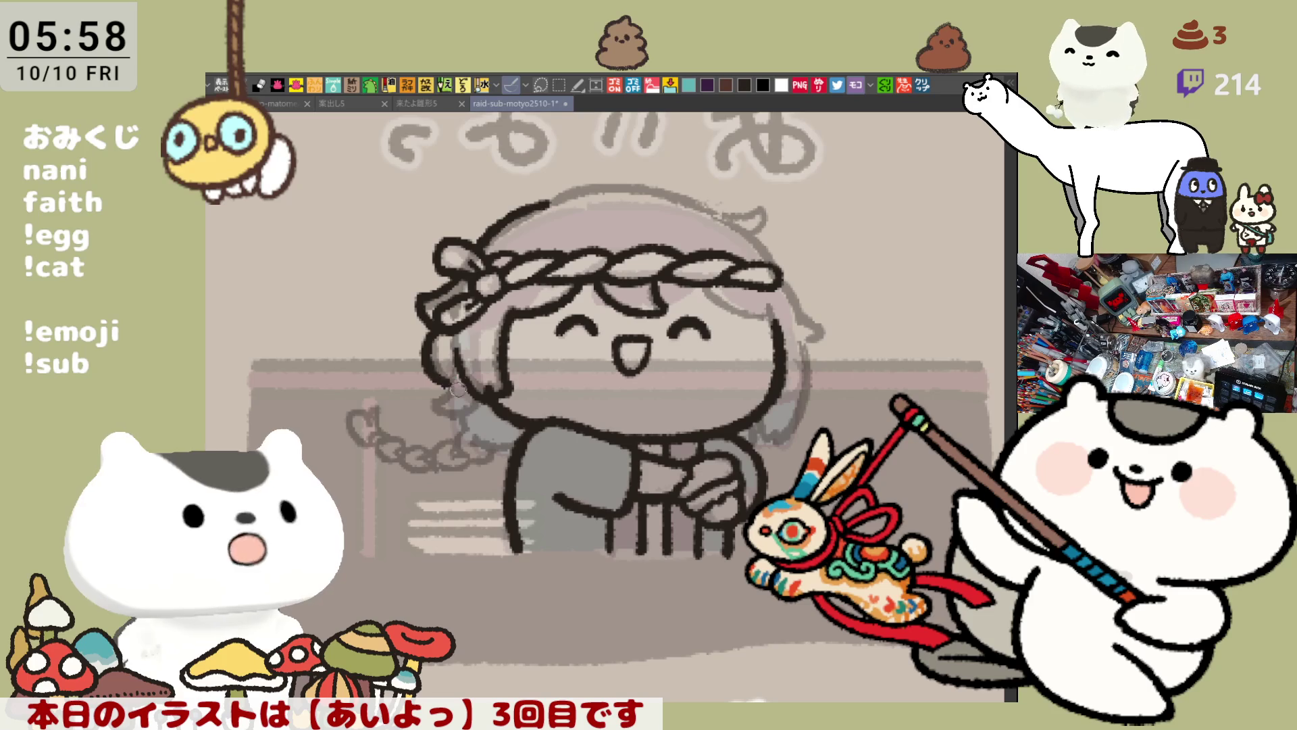
drag(440, 327, 455, 381)
key(ctrl+z)
mouse_move(438, 321)
mouse_down()
mouse_move(436, 400)
mouse_move(468, 407)
mouse_move(439, 389)
mouse_move(463, 412)
mouse_move(439, 412)
mouse_move(481, 399)
mouse_up()
key(ctrl+z)
key(ctrl+z)
key(ctrl+z)
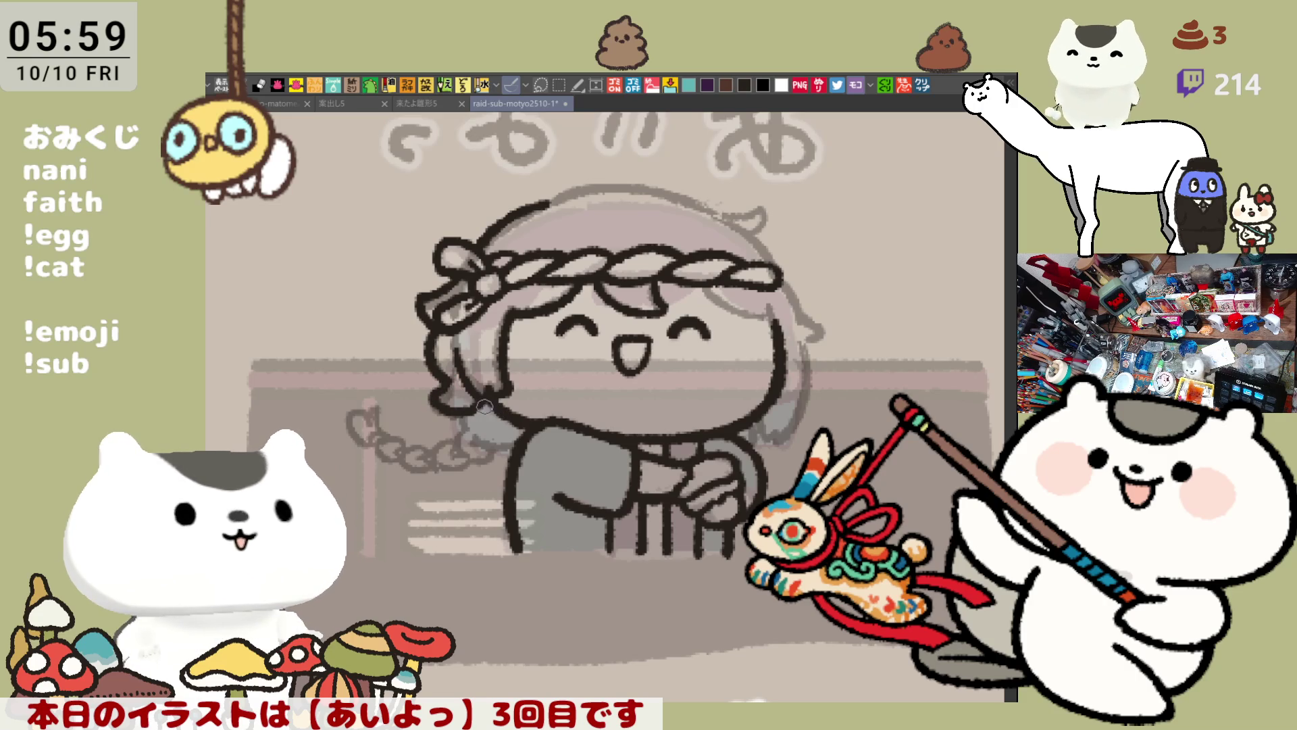
Flip the canvas back to normal and pan to reframe the drawing
key(h)
drag(473, 403, 500, 397)
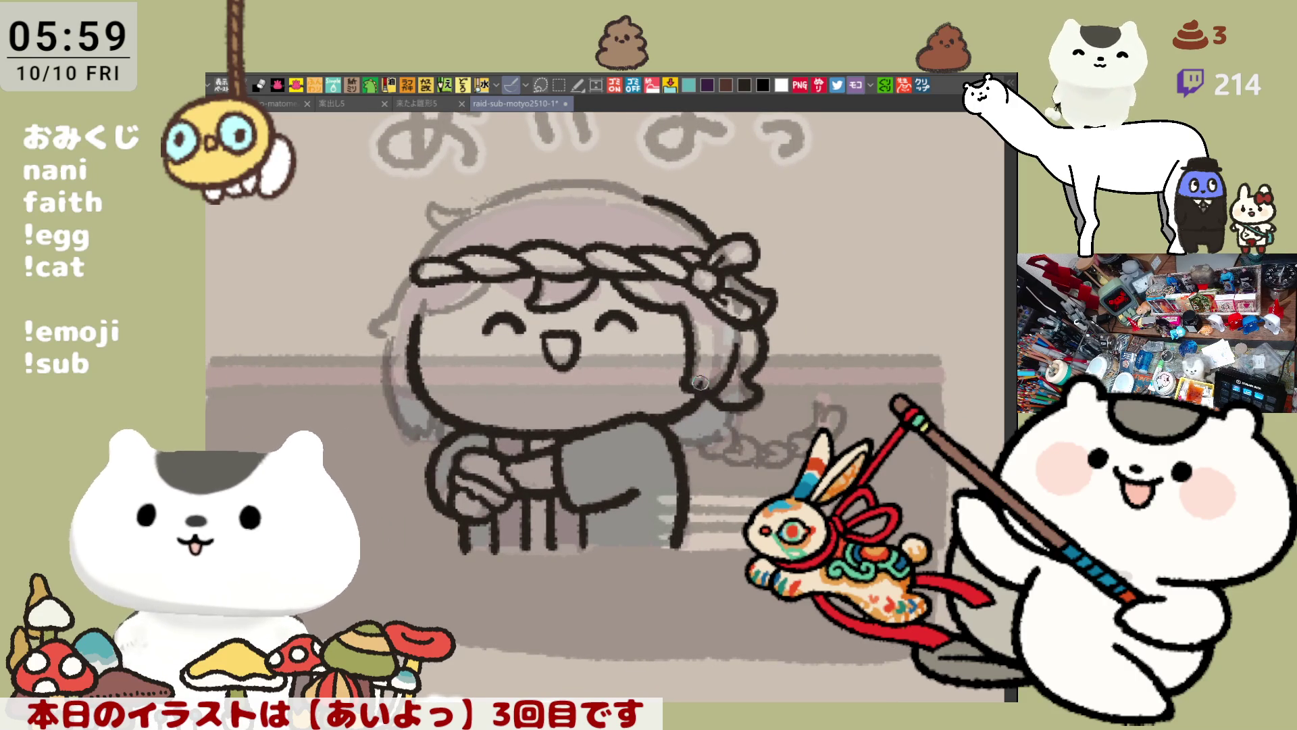
drag(706, 395, 727, 387)
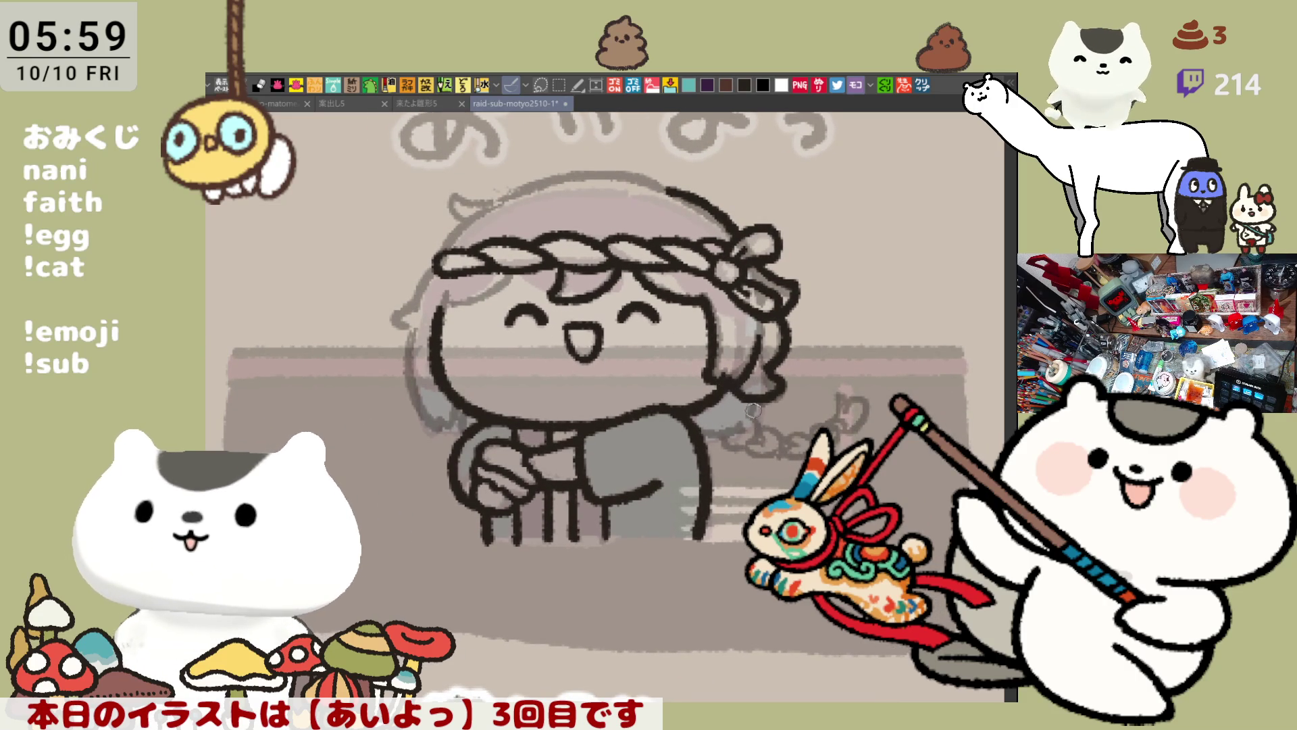